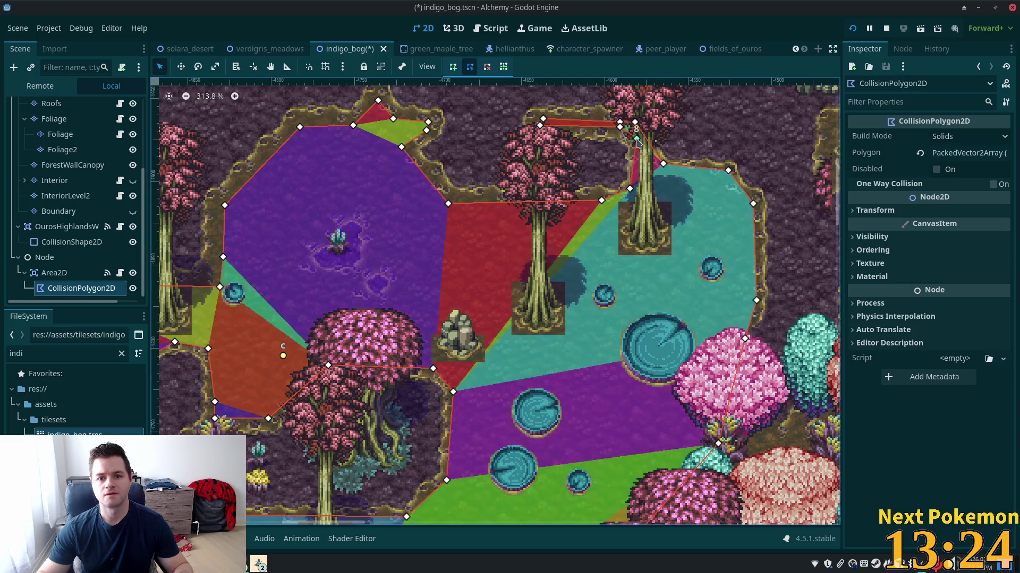
- Move corners 1, 2, 70 and the right-side polygon points onto the upper pond's terrain edges
{"action": "mouse_move", "coordinate": [631, 191]}
{"action": "left_mouse_down"}
{"action": "mouse_move", "coordinate": [608, 202]}
{"action": "mouse_move", "coordinate": [620, 205]}
{"action": "left_mouse_up"}
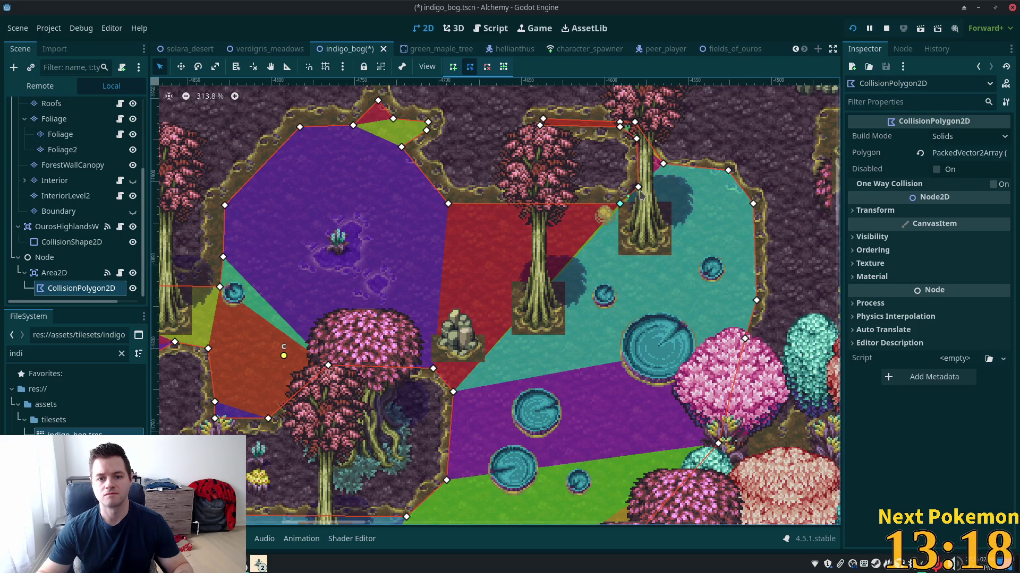
{"action": "left_click_drag", "start_coordinate": [665, 167], "coordinate": [657, 175]}
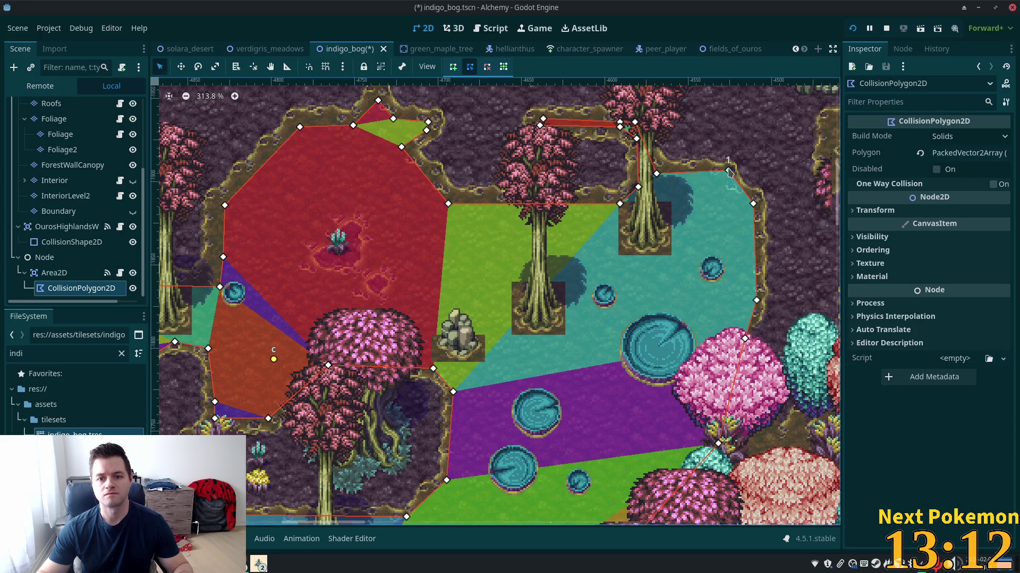
{"action": "left_click_drag", "start_coordinate": [725, 178], "coordinate": [747, 209]}
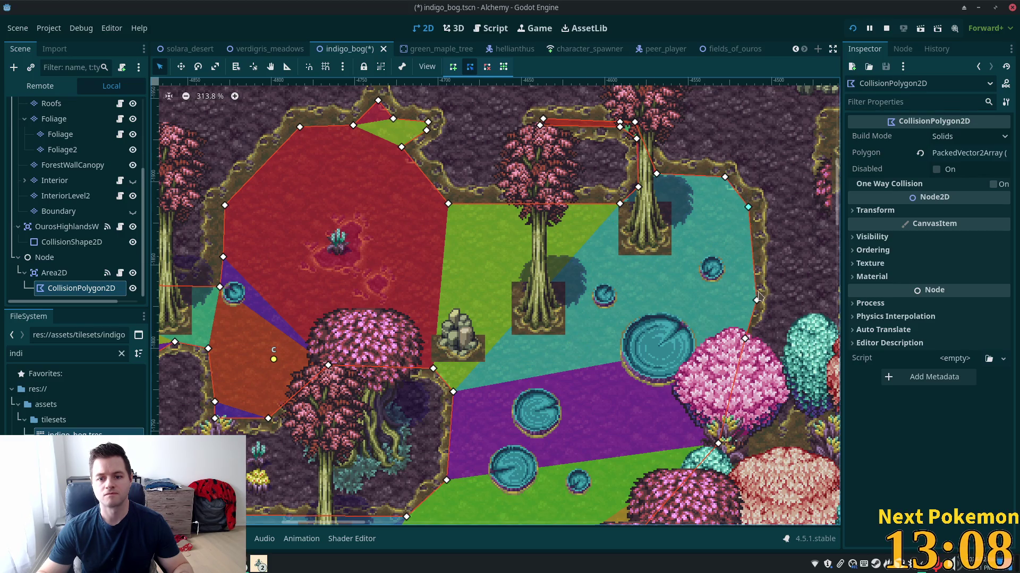
{"action": "left_click_drag", "start_coordinate": [752, 303], "coordinate": [744, 303]}
{"action": "scroll", "coordinate": [752, 288], "scroll_direction": "down", "scroll_amount": 3}
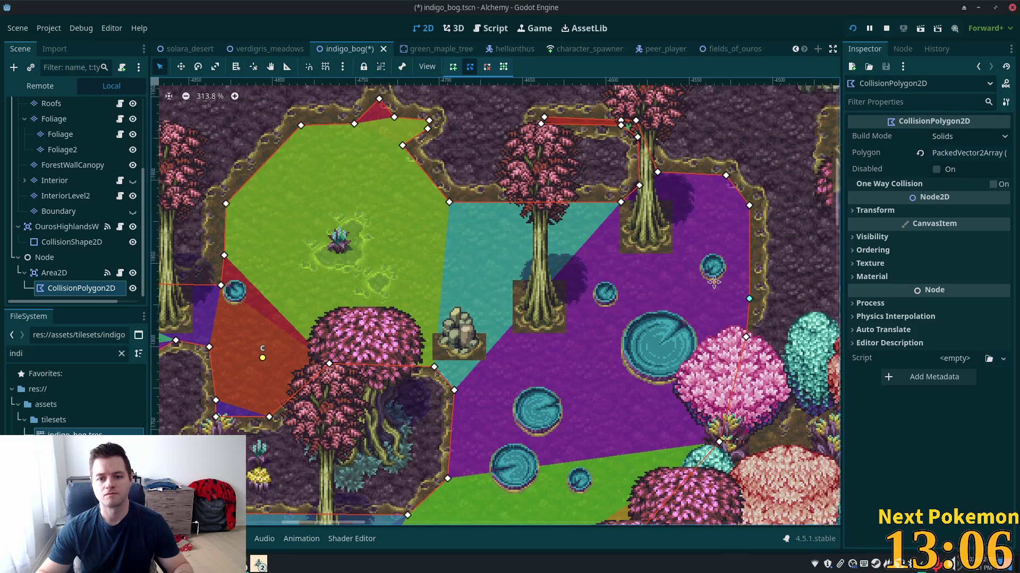
{"action": "left_click_drag", "start_coordinate": [757, 262], "coordinate": [747, 265]}
{"action": "left_click_drag", "start_coordinate": [738, 364], "coordinate": [725, 359]}
{"action": "scroll", "coordinate": [713, 414], "scroll_direction": "down", "scroll_amount": 3}
- Lift corners 67, 64 and 63 onto the lower path edge, undoing an accidental whole-polygon move
{"action": "scroll", "coordinate": [713, 413], "scroll_direction": "left", "scroll_amount": 2}
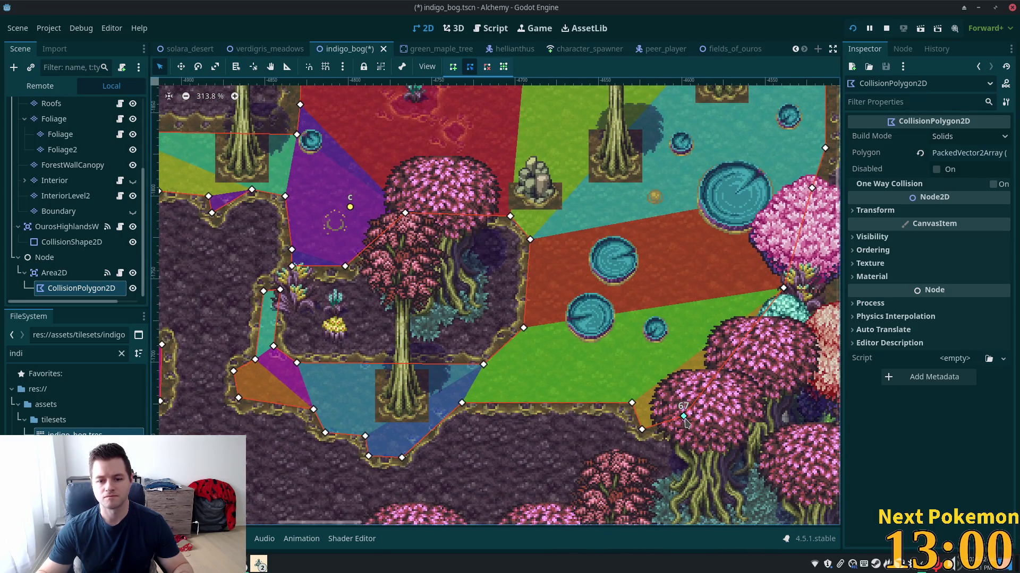
{"action": "mouse_move", "coordinate": [683, 416]}
{"action": "left_mouse_down"}
{"action": "mouse_move", "coordinate": [649, 420]}
{"action": "mouse_move", "coordinate": [631, 393]}
{"action": "left_mouse_up"}
{"action": "left_click_drag", "start_coordinate": [460, 402], "coordinate": [460, 393]}
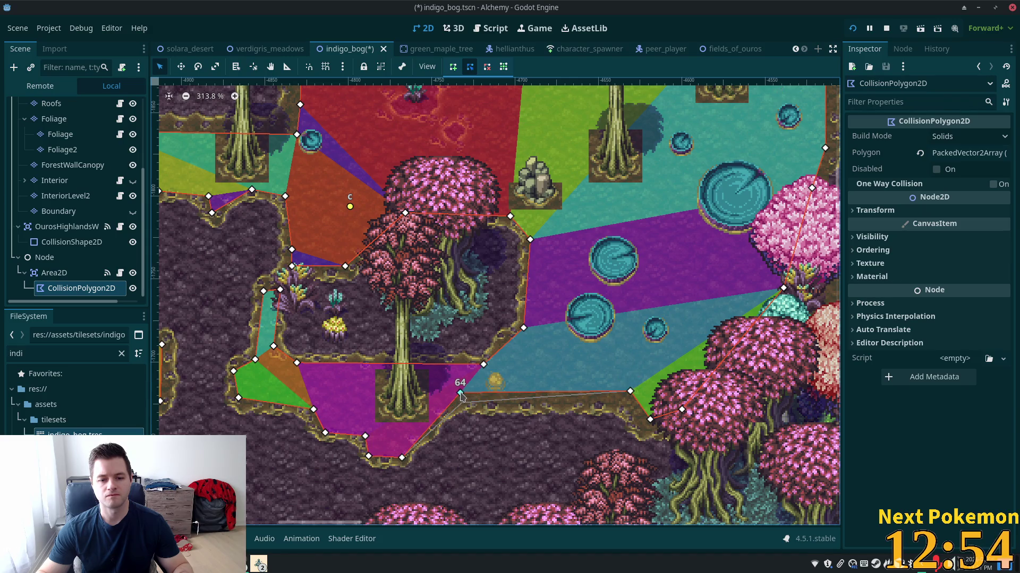
{"action": "mouse_move", "coordinate": [402, 457]}
{"action": "left_mouse_down"}
{"action": "mouse_move", "coordinate": [400, 446]}
{"action": "mouse_move", "coordinate": [375, 446]}
{"action": "mouse_move", "coordinate": [364, 426]}
{"action": "mouse_move", "coordinate": [330, 425]}
{"action": "left_mouse_up"}
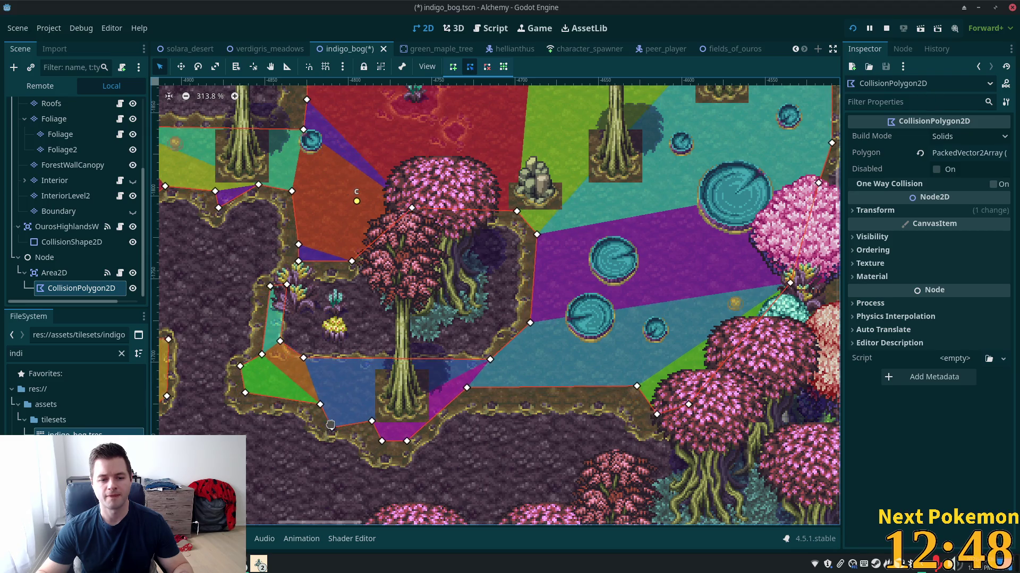
{"action": "key", "text": "ctrl+z"}
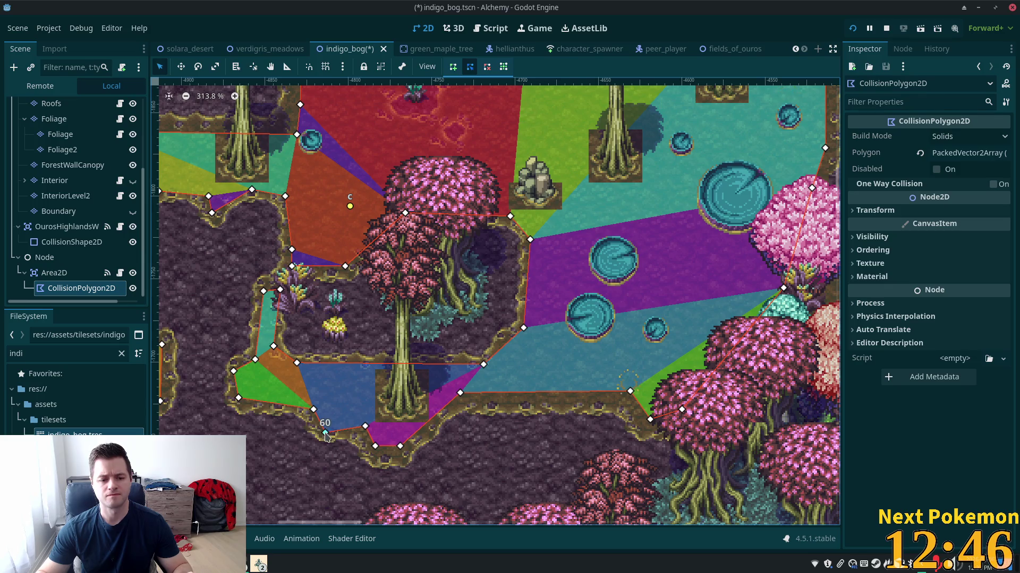
- Fit corners 59, 58, 53, 51, 50 and 47 to the borders around the inlet and pink tree
{"action": "left_click_drag", "start_coordinate": [313, 409], "coordinate": [315, 402]}
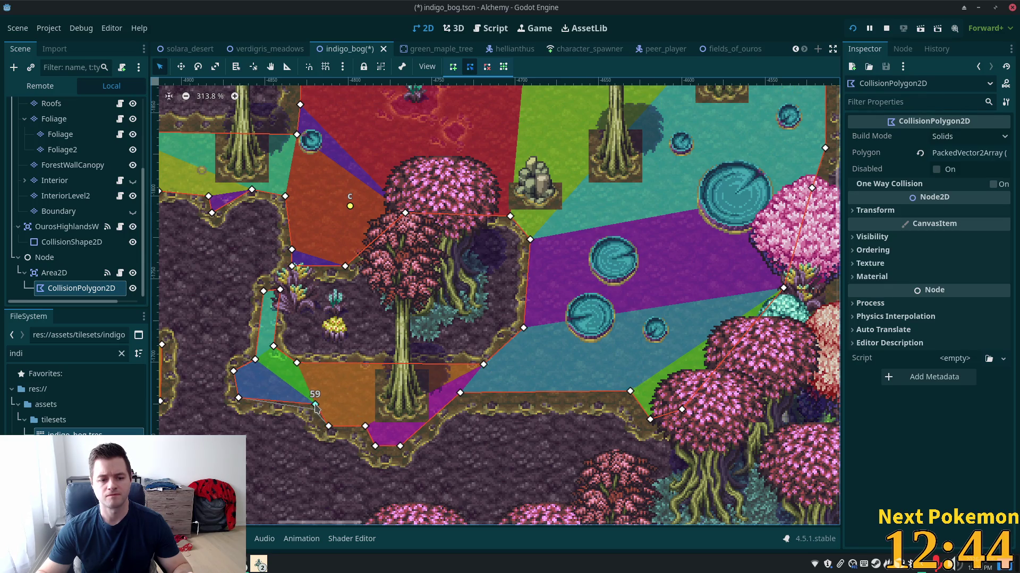
{"action": "mouse_move", "coordinate": [243, 396]}
{"action": "left_mouse_down"}
{"action": "mouse_move", "coordinate": [242, 374]}
{"action": "mouse_move", "coordinate": [263, 368]}
{"action": "left_mouse_up"}
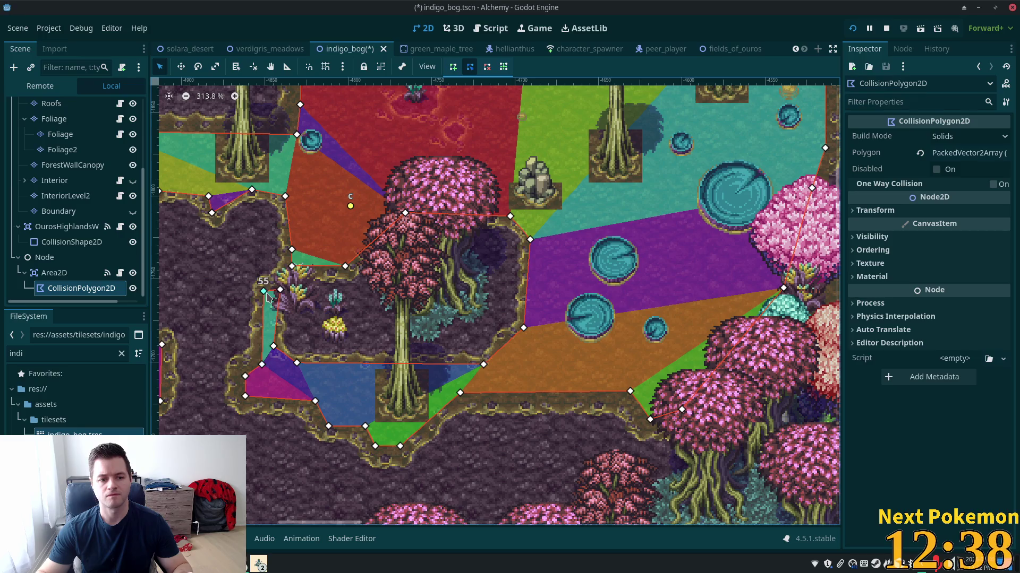
{"action": "left_click_drag", "start_coordinate": [263, 291], "coordinate": [270, 294]}
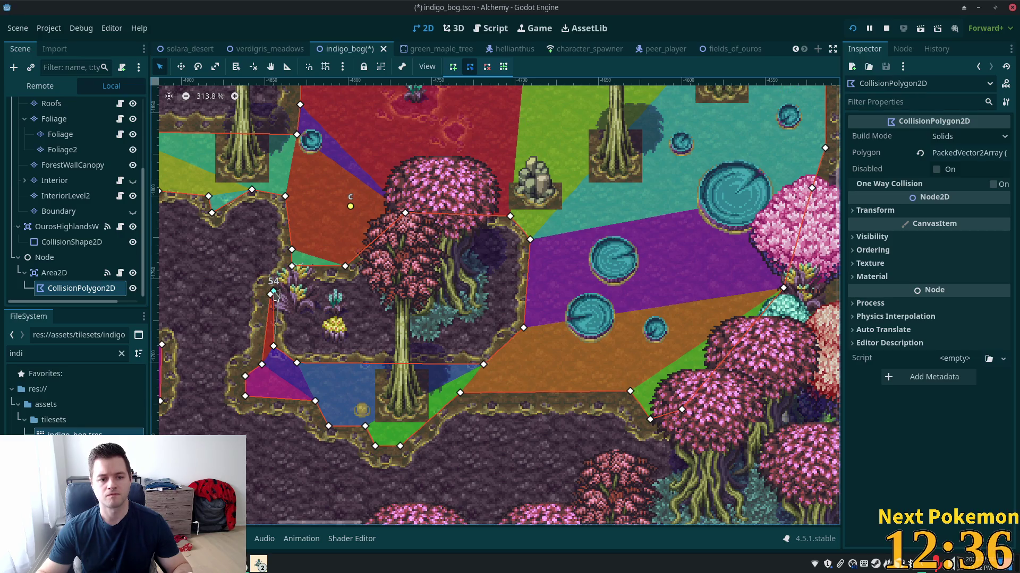
{"action": "mouse_move", "coordinate": [274, 347]}
{"action": "left_mouse_down"}
{"action": "mouse_move", "coordinate": [270, 366]}
{"action": "mouse_move", "coordinate": [296, 372]}
{"action": "left_mouse_up"}
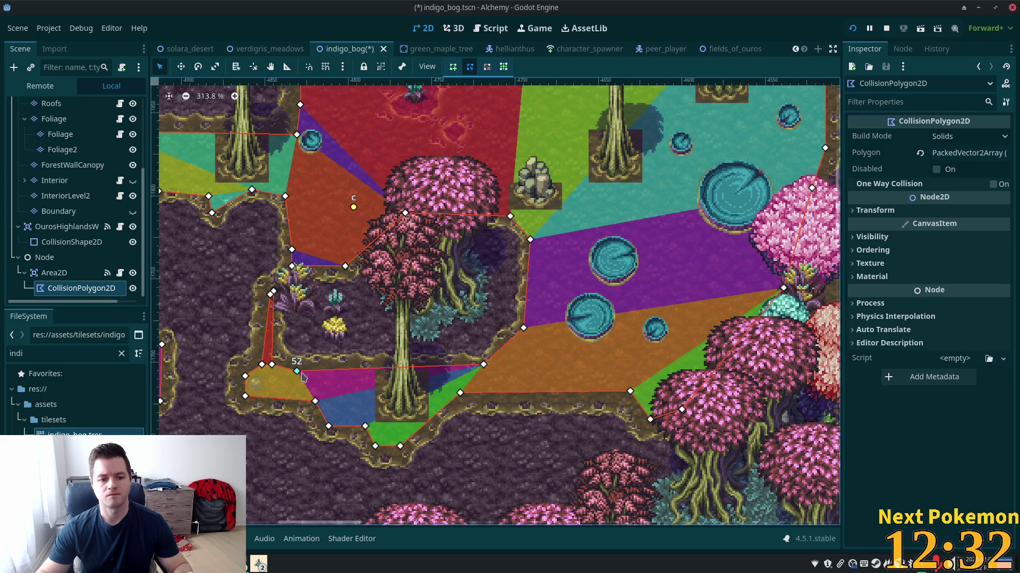
{"action": "left_click_drag", "start_coordinate": [483, 364], "coordinate": [485, 372]}
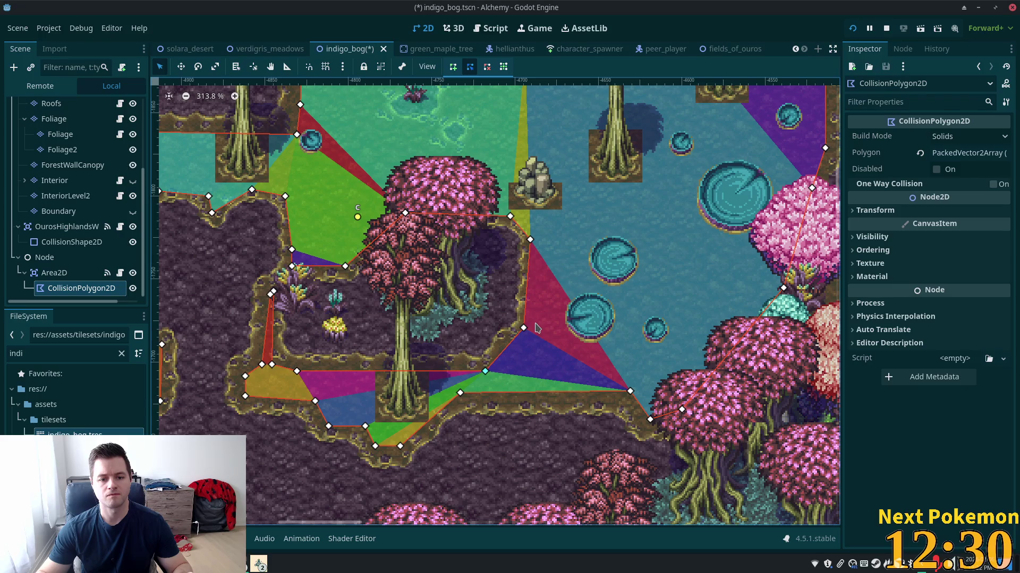
{"action": "left_click_drag", "start_coordinate": [529, 328], "coordinate": [534, 327]}
{"action": "mouse_move", "coordinate": [532, 247]}
{"action": "left_mouse_down"}
{"action": "mouse_move", "coordinate": [536, 235]}
{"action": "mouse_move", "coordinate": [512, 213]}
{"action": "left_mouse_up"}
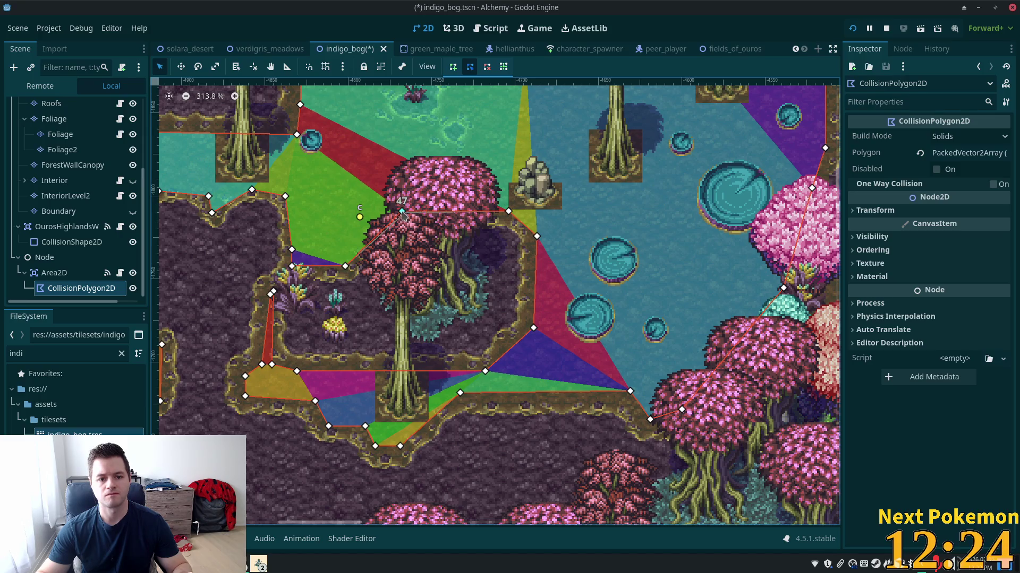
{"action": "left_click_drag", "start_coordinate": [405, 214], "coordinate": [399, 208]}
- Pull corners 46, 43, 41 and 40 onto the path edge
{"action": "scroll", "coordinate": [414, 313], "scroll_direction": "up", "scroll_amount": 3}
{"action": "scroll", "coordinate": [415, 314], "scroll_direction": "left", "scroll_amount": 1}
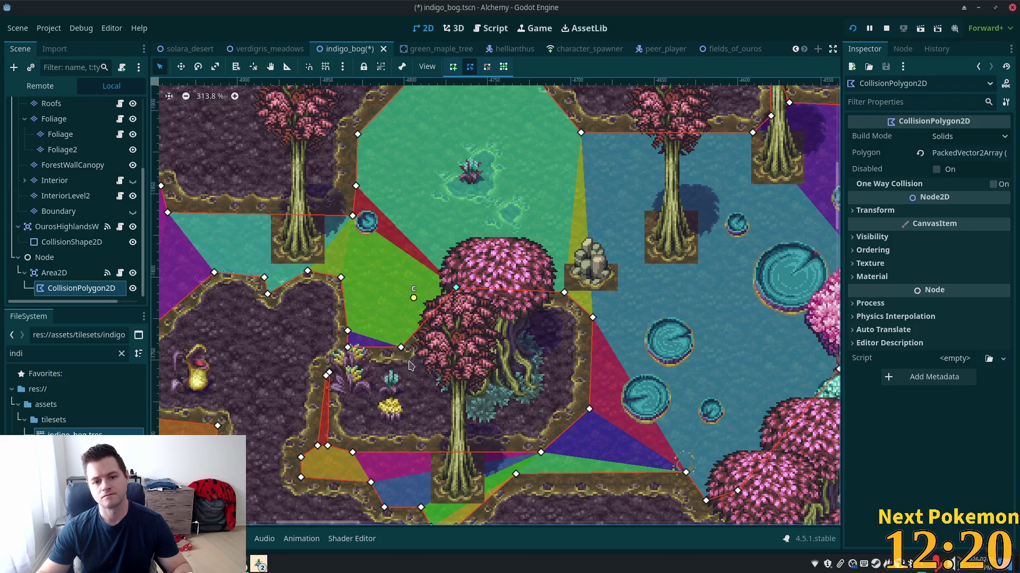
{"action": "mouse_move", "coordinate": [401, 348]}
{"action": "left_mouse_down"}
{"action": "mouse_move", "coordinate": [354, 323]}
{"action": "mouse_move", "coordinate": [353, 346]}
{"action": "left_mouse_up"}
{"action": "scroll", "coordinate": [403, 289], "scroll_direction": "left", "scroll_amount": 3}
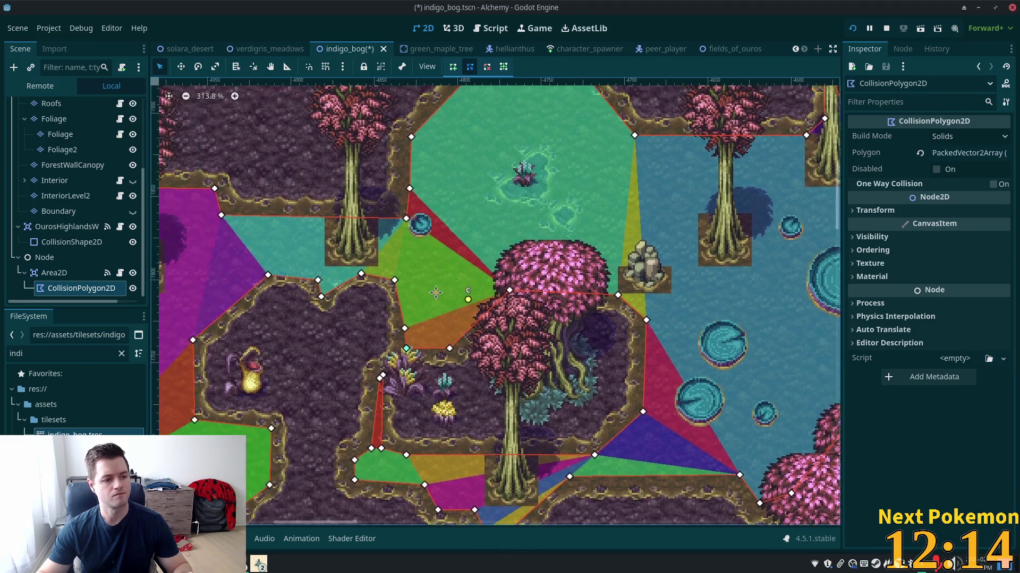
{"action": "left_click_drag", "start_coordinate": [403, 290], "coordinate": [364, 278]}
{"action": "scroll", "coordinate": [418, 324], "scroll_direction": "left", "scroll_amount": 5}
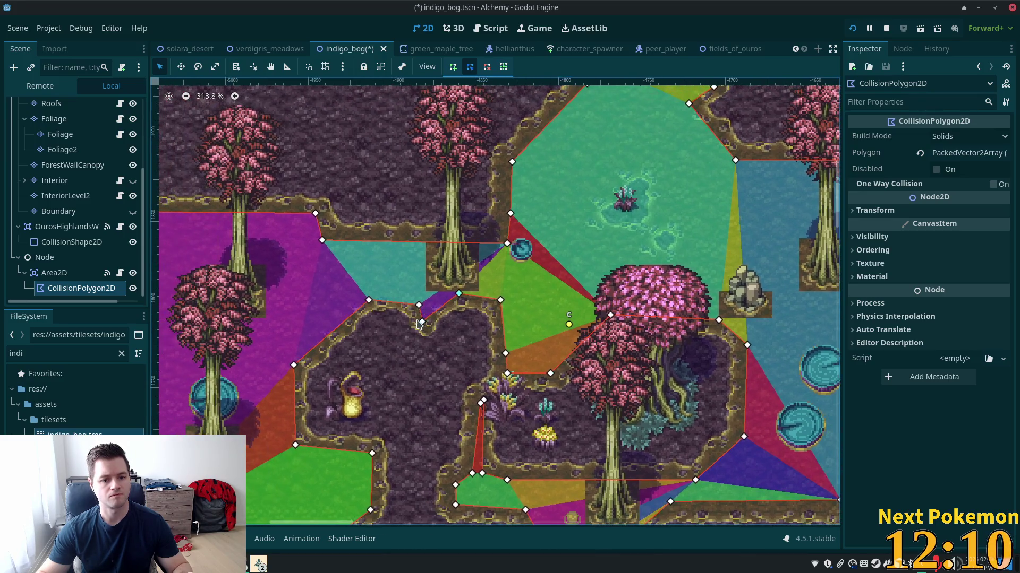
{"action": "mouse_move", "coordinate": [424, 315]}
{"action": "left_mouse_down"}
{"action": "mouse_move", "coordinate": [410, 296]}
{"action": "mouse_move", "coordinate": [363, 299]}
{"action": "left_mouse_up"}
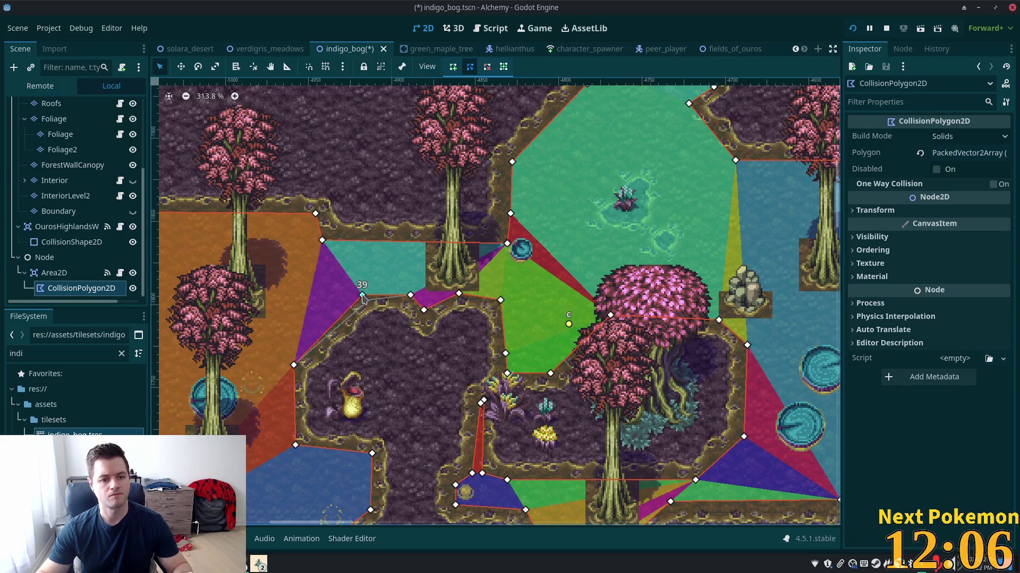
{"action": "scroll", "coordinate": [398, 350], "scroll_direction": "left", "scroll_amount": 5}
{"action": "scroll", "coordinate": [398, 351], "scroll_direction": "down", "scroll_amount": 2}
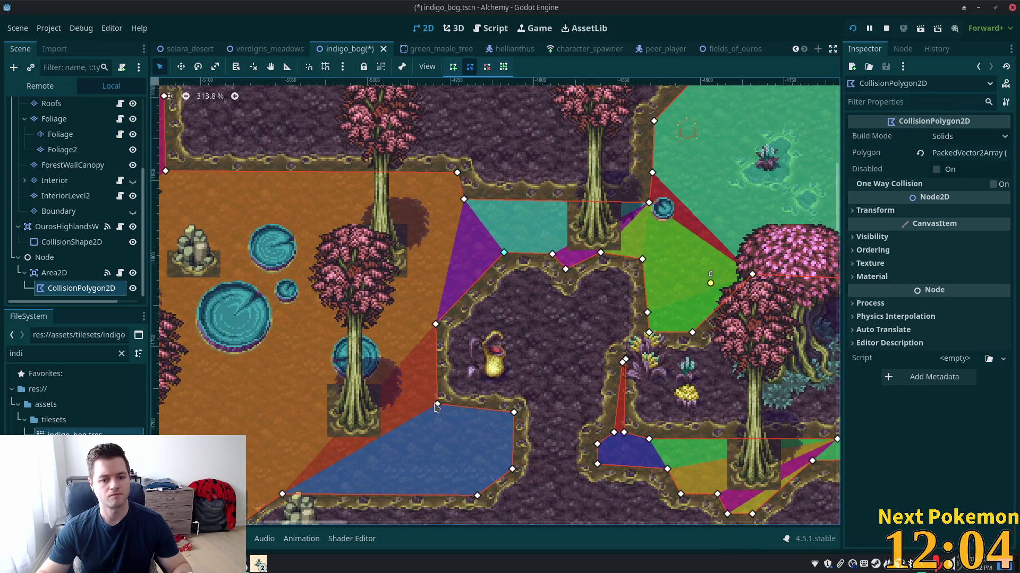
- Adjust corners 37, 36, 35 and 34 to hug the lower path border
{"action": "left_click_drag", "start_coordinate": [438, 405], "coordinate": [431, 412]}
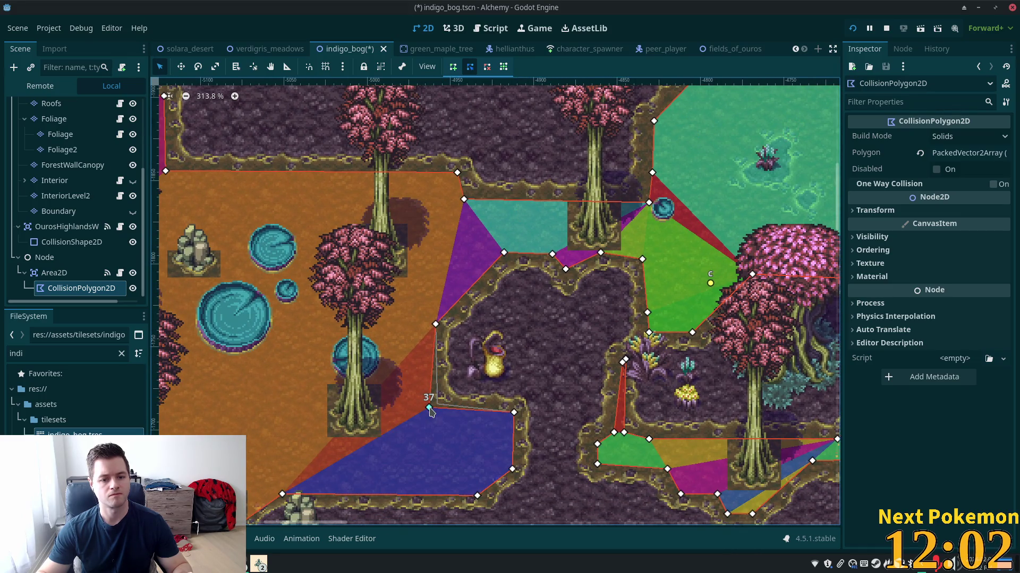
{"action": "left_click_drag", "start_coordinate": [436, 323], "coordinate": [429, 324]}
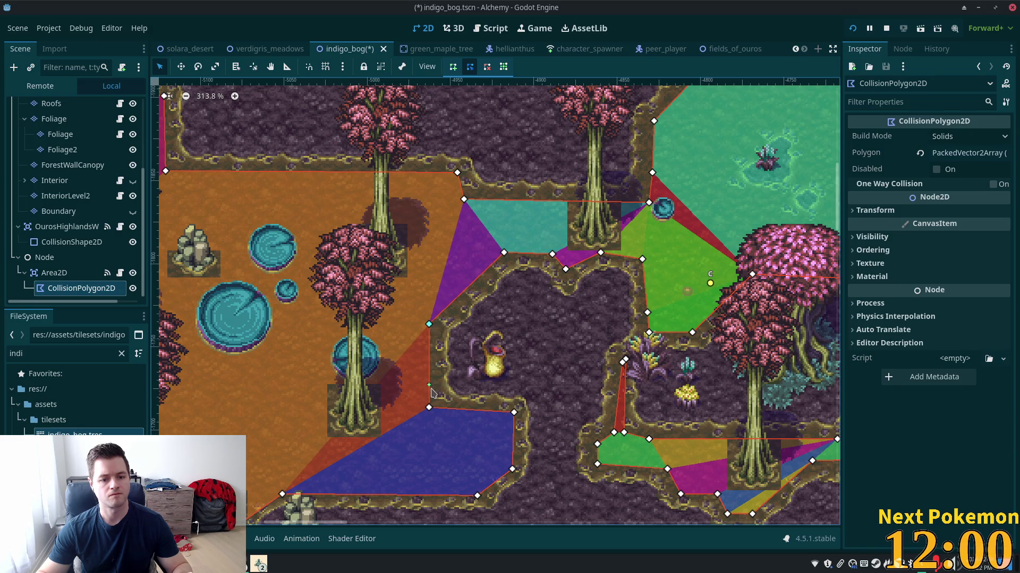
{"action": "left_click_drag", "start_coordinate": [430, 408], "coordinate": [433, 410]}
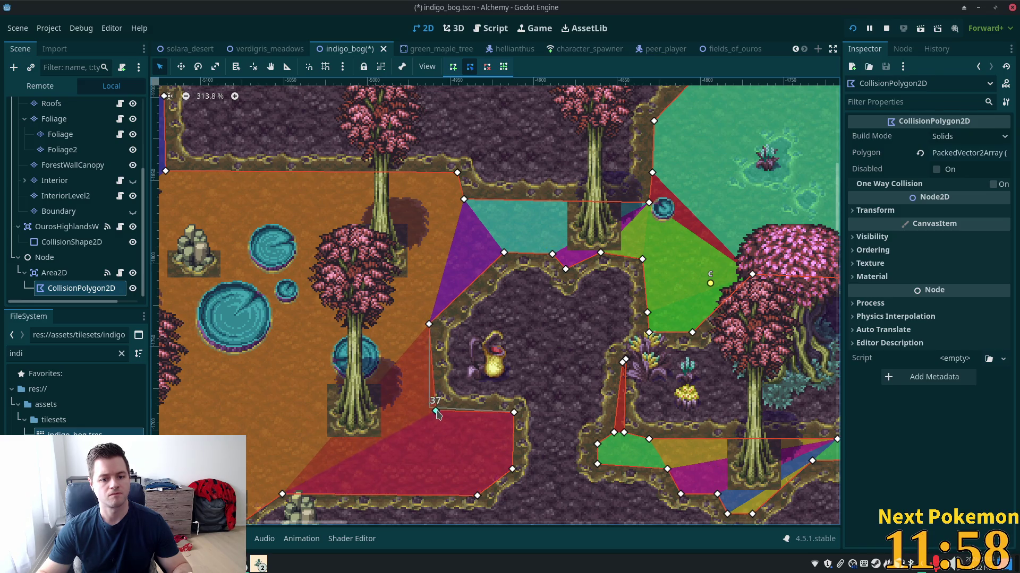
{"action": "left_click_drag", "start_coordinate": [513, 414], "coordinate": [509, 416]}
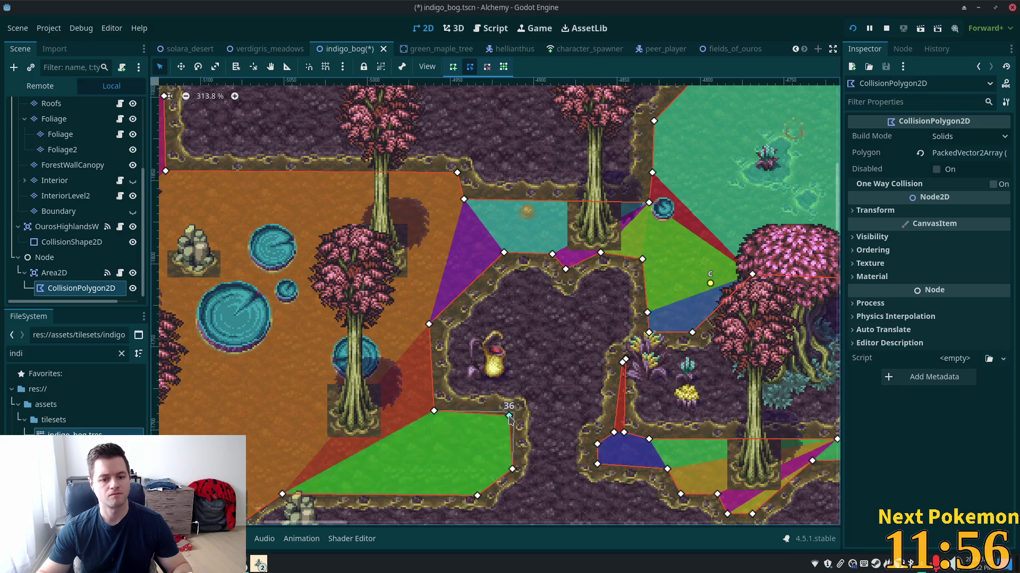
{"action": "left_click_drag", "start_coordinate": [513, 469], "coordinate": [504, 470]}
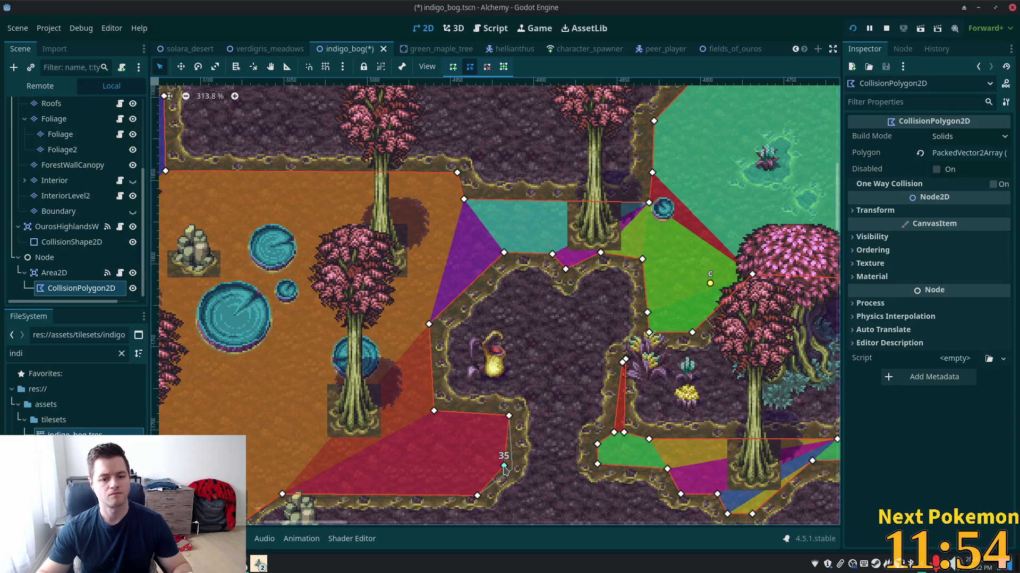
{"action": "scroll", "coordinate": [497, 492], "scroll_direction": "down", "scroll_amount": 3}
{"action": "scroll", "coordinate": [497, 493], "scroll_direction": "left", "scroll_amount": 2}
{"action": "left_click_drag", "start_coordinate": [527, 418], "coordinate": [524, 413]}
- Move the lower and left-clearing polygon points, 28–31, onto the terrain border
{"action": "scroll", "coordinate": [531, 375], "scroll_direction": "left", "scroll_amount": 6}
{"action": "scroll", "coordinate": [531, 374], "scroll_direction": "down", "scroll_amount": 2}
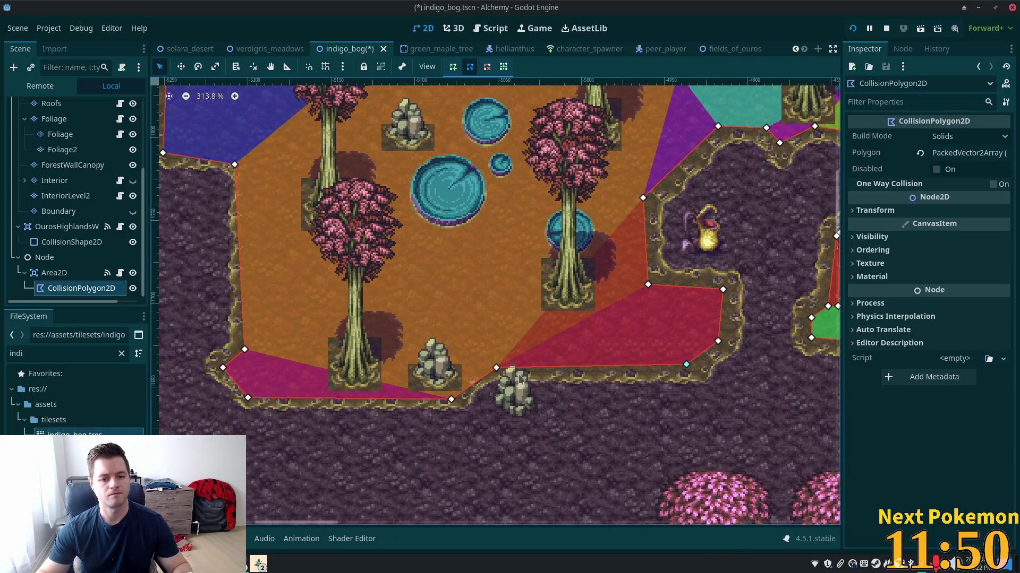
{"action": "left_click_drag", "start_coordinate": [497, 368], "coordinate": [496, 365]}
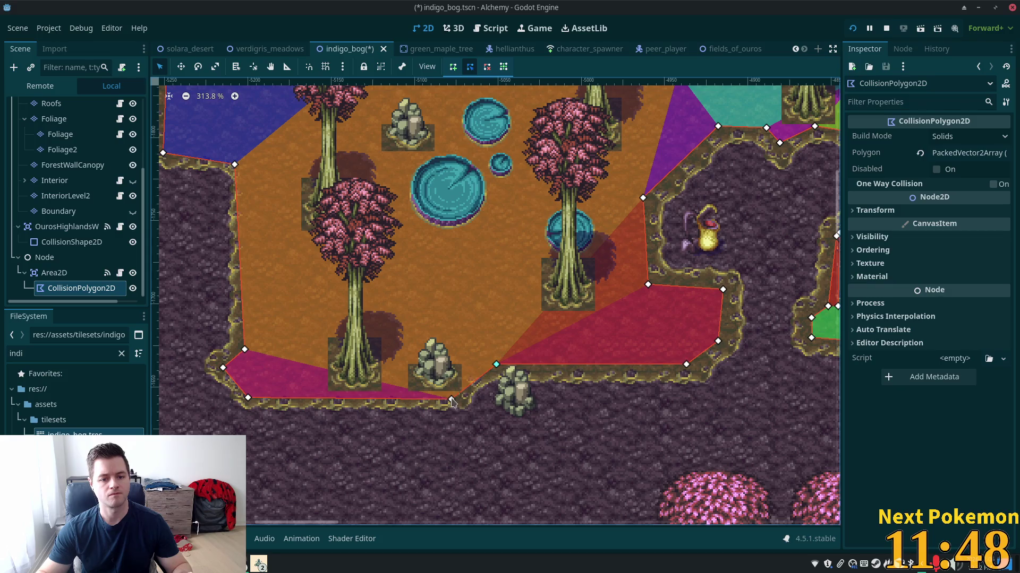
{"action": "left_click_drag", "start_coordinate": [451, 399], "coordinate": [449, 397]}
{"action": "mouse_move", "coordinate": [248, 397]}
{"action": "left_mouse_down"}
{"action": "mouse_move", "coordinate": [259, 391]}
{"action": "mouse_move", "coordinate": [231, 368]}
{"action": "mouse_move", "coordinate": [254, 349]}
{"action": "left_mouse_up"}
{"action": "scroll", "coordinate": [247, 220], "scroll_direction": "up", "scroll_amount": 2}
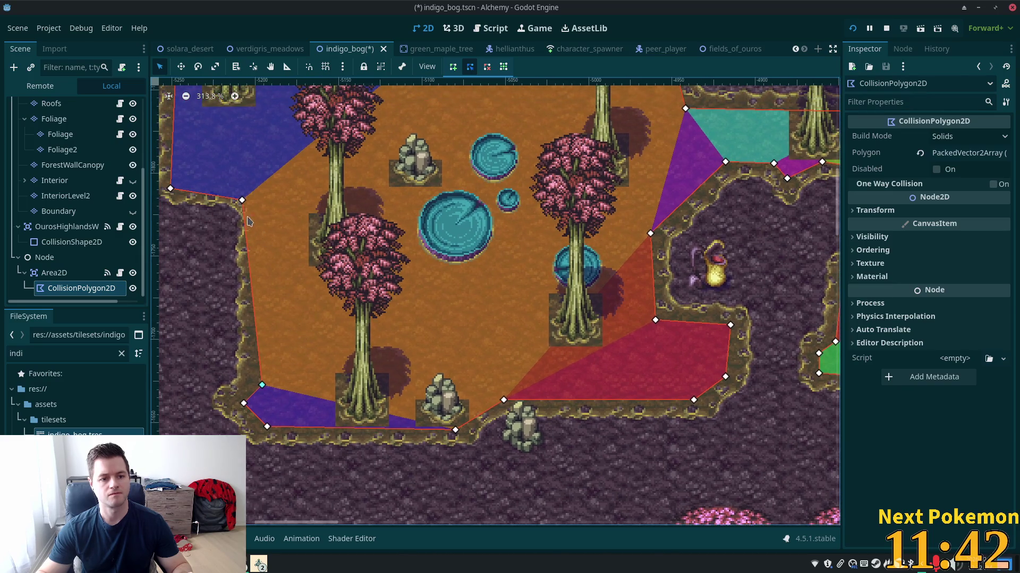
{"action": "left_click_drag", "start_coordinate": [243, 200], "coordinate": [257, 192]}
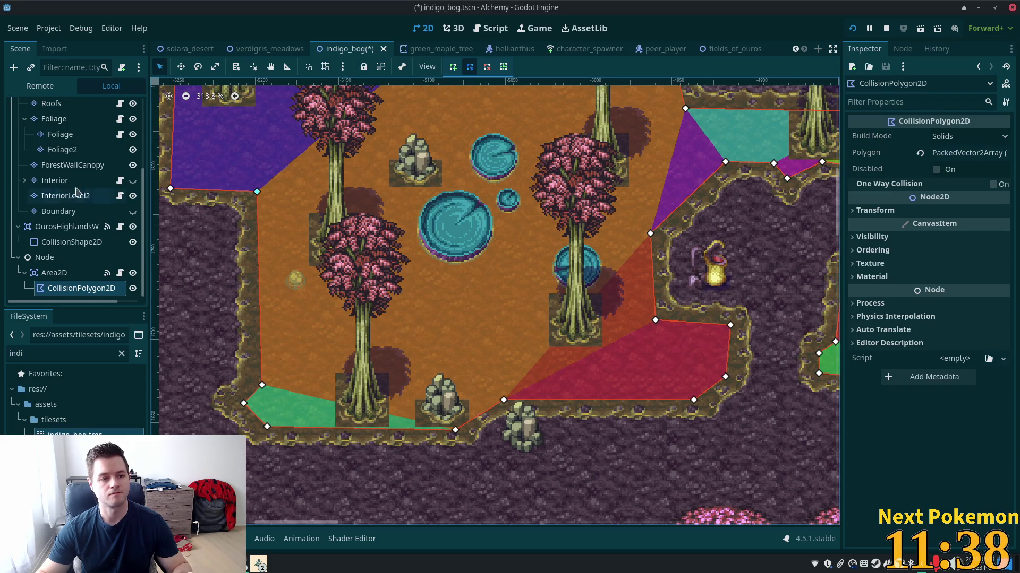
{"action": "left_click_drag", "start_coordinate": [169, 188], "coordinate": [179, 185]}
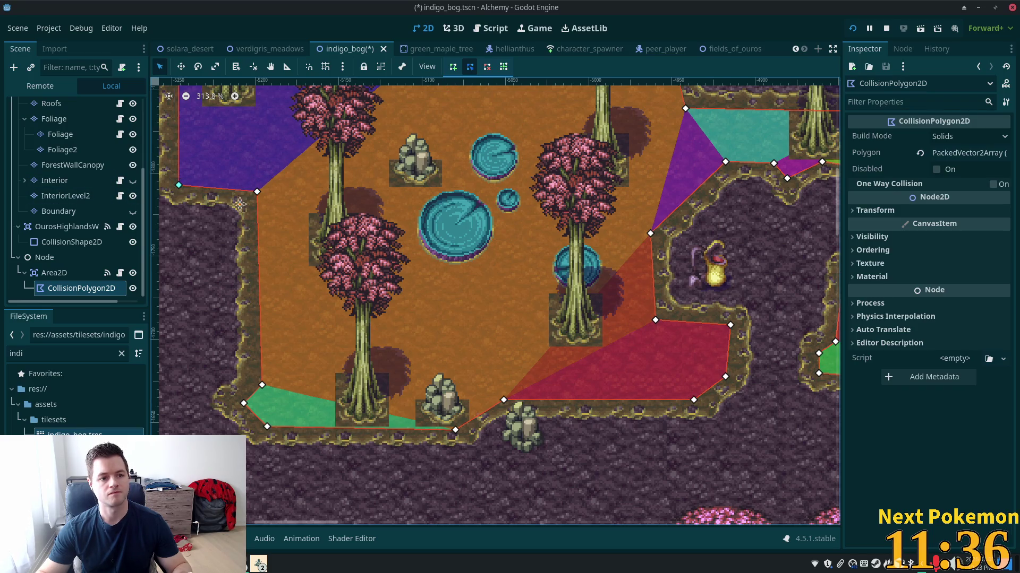
- Save the indigo_bog.tscn scene
{"action": "scroll", "coordinate": [714, 333], "scroll_direction": "up", "scroll_amount": 5}
{"action": "key", "text": "ctrl+s"}
{"action": "scroll", "coordinate": [714, 333], "scroll_direction": "down", "scroll_amount": 5}
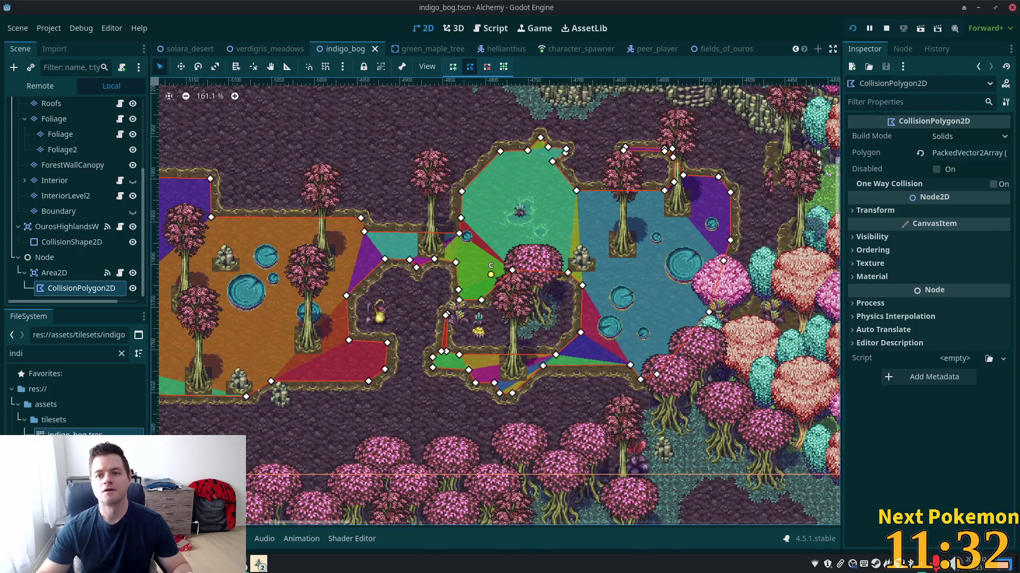
- Run the project in client mode and arrange the two Alchemy game windows side by side
{"action": "left_click", "coordinate": [852, 29]}
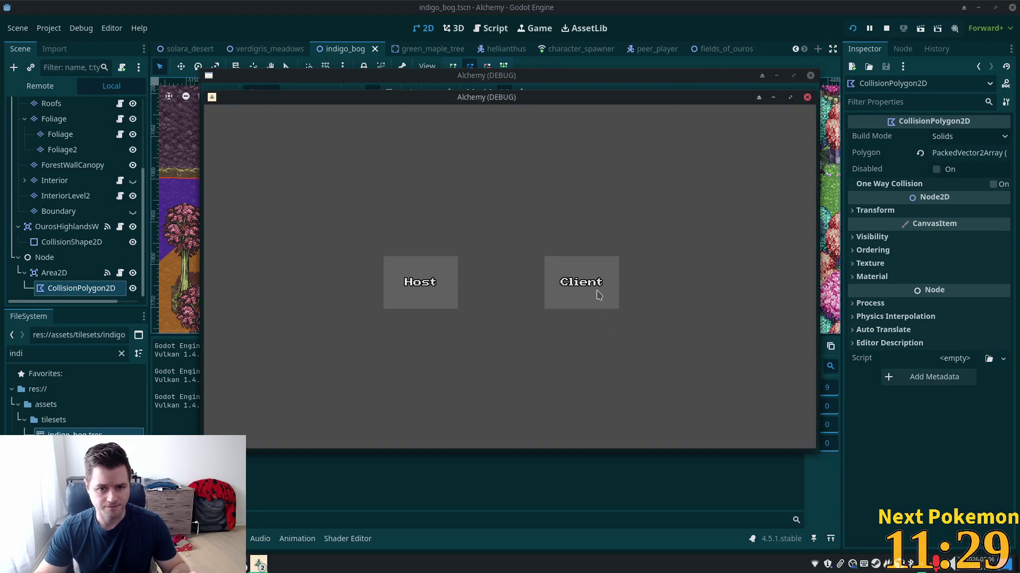
{"action": "left_click", "coordinate": [597, 291]}
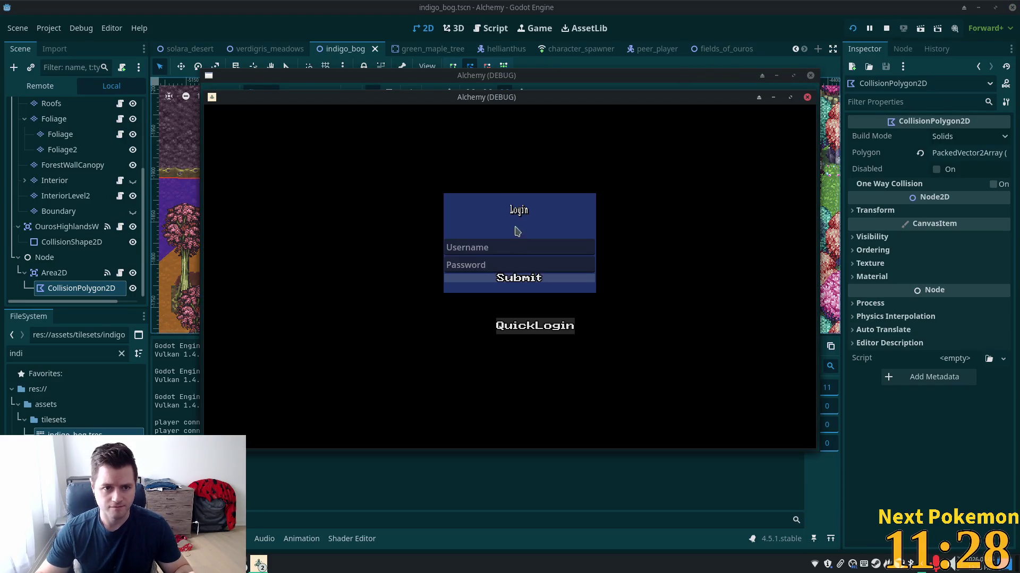
{"action": "mouse_move", "coordinate": [464, 100]}
{"action": "left_mouse_down"}
{"action": "mouse_move", "coordinate": [298, 150]}
{"action": "mouse_move", "coordinate": [252, 150]}
{"action": "left_mouse_up"}
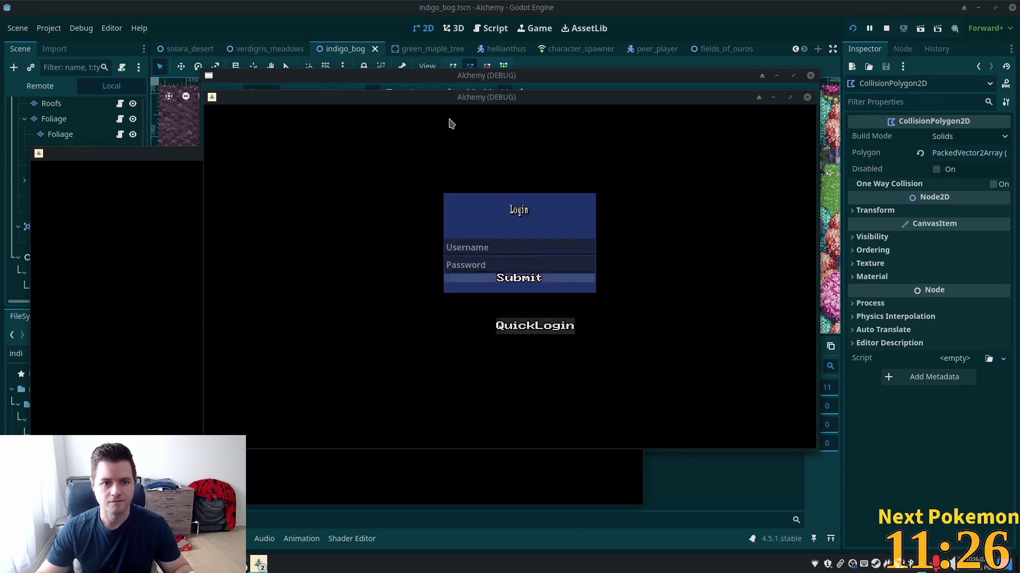
{"action": "left_click_drag", "start_coordinate": [419, 85], "coordinate": [575, 157]}
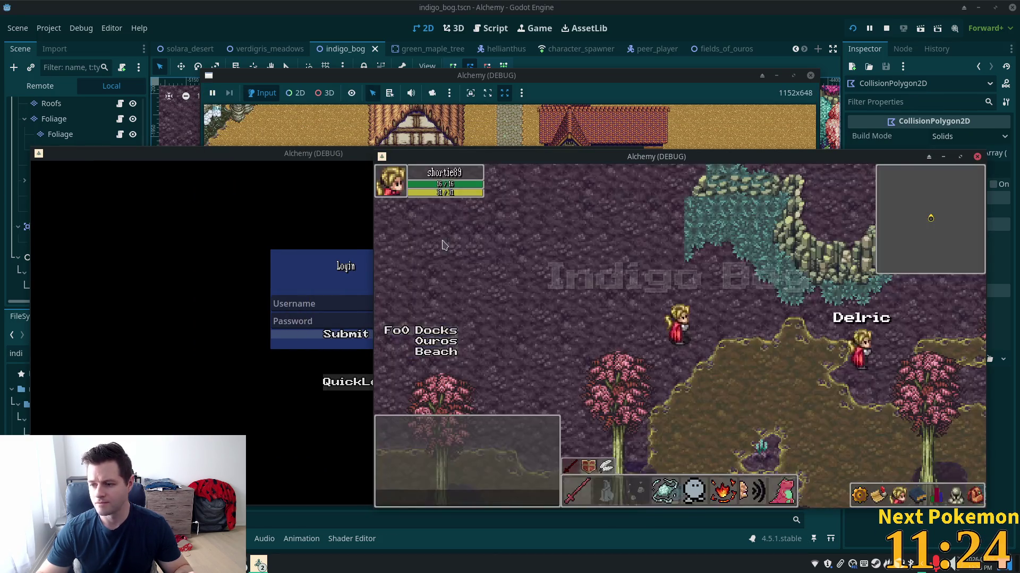
- Walk the character down-right into the bog and on past the ponds along the paths
{"action": "key", "text": "Right"}
{"action": "key", "text": "Down"}
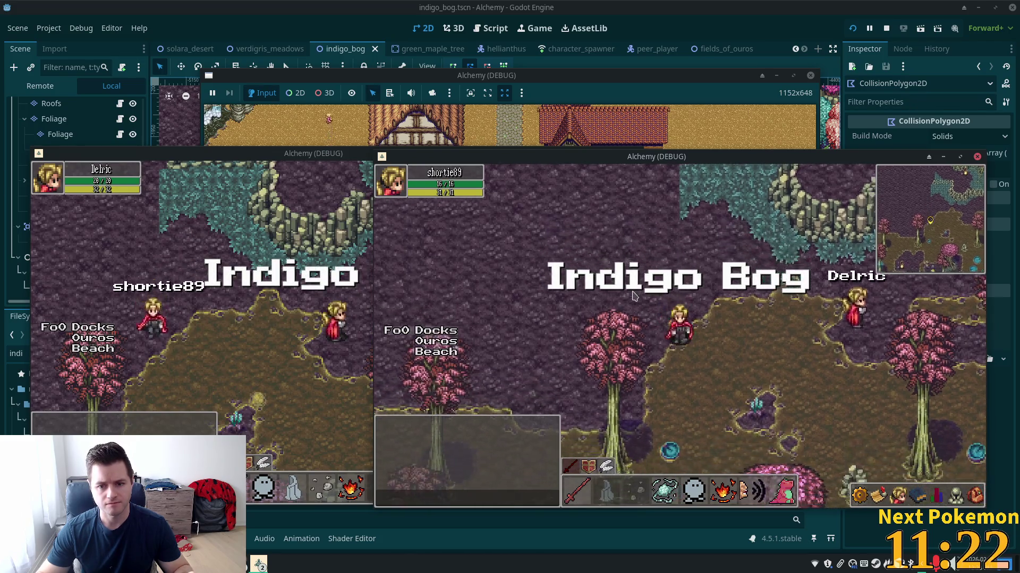
{"action": "key", "text": "Right"}
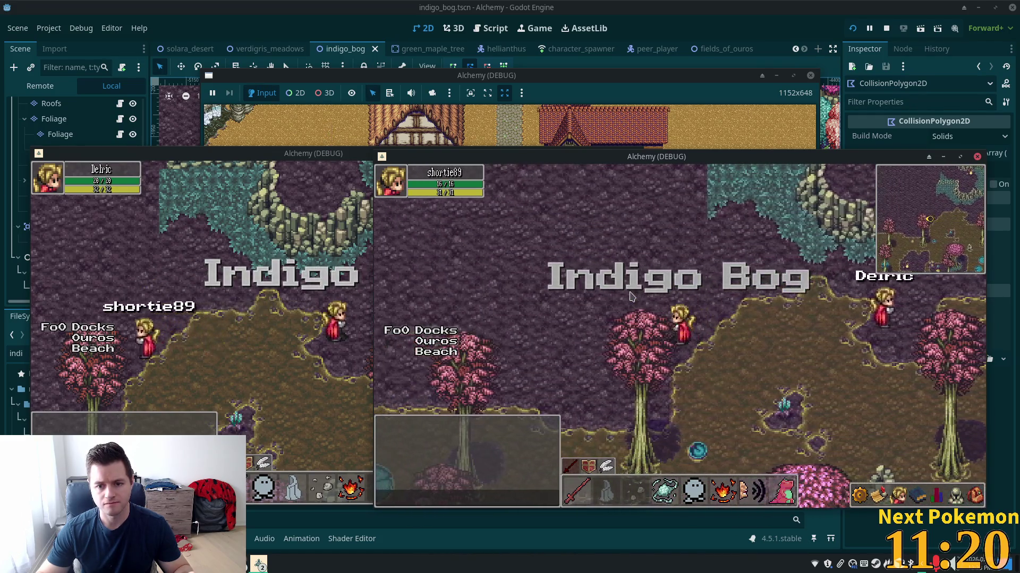
{"action": "key", "text": "Right"}
{"action": "key", "text": "Down"}
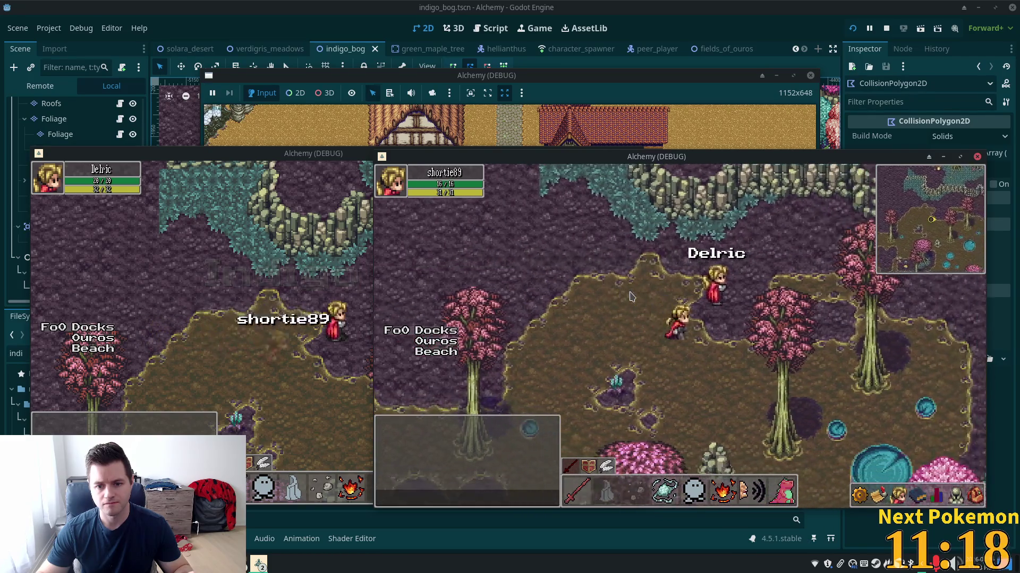
{"action": "key", "text": "Left"}
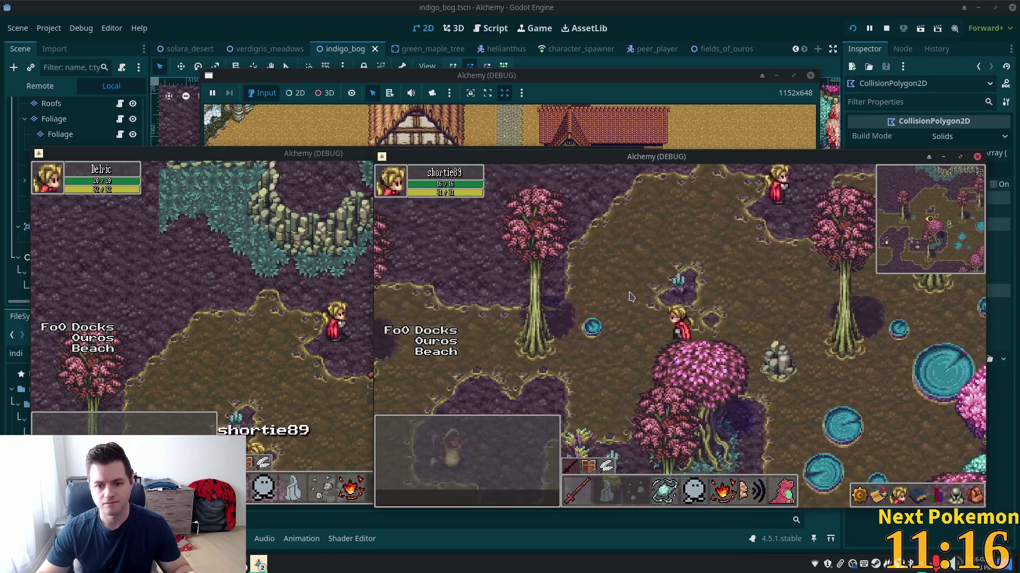
{"action": "key", "text": "Down"}
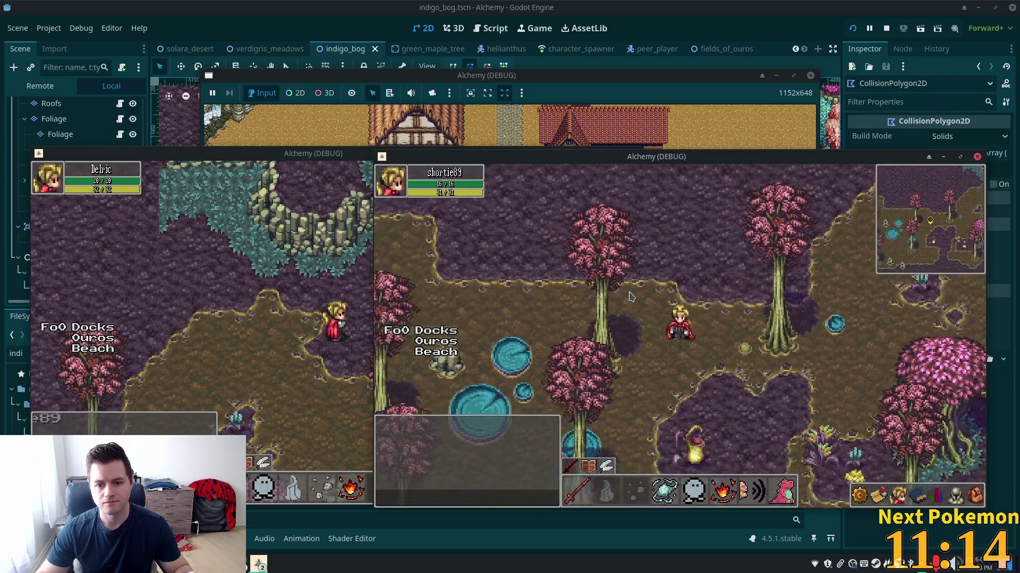
{"action": "key", "text": "Down"}
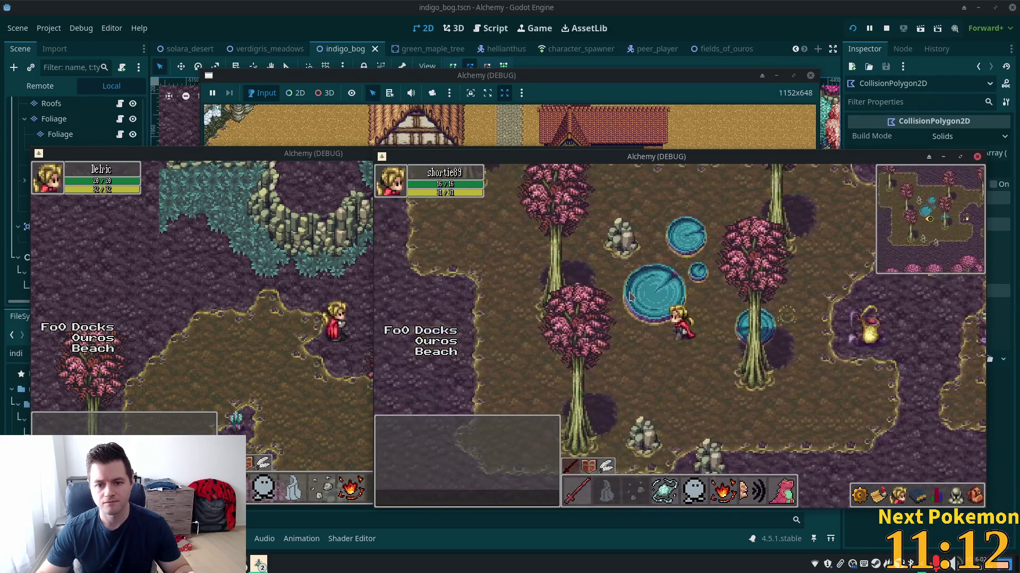
{"action": "key", "text": "Left"}
{"action": "key", "text": "Up"}
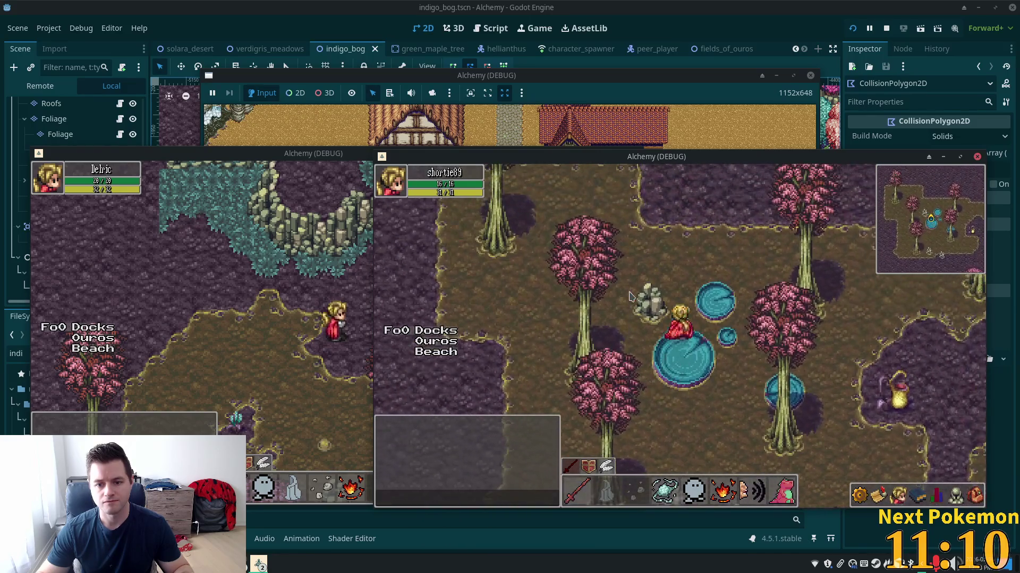
{"action": "key", "text": "Left"}
{"action": "key", "text": "Left"}
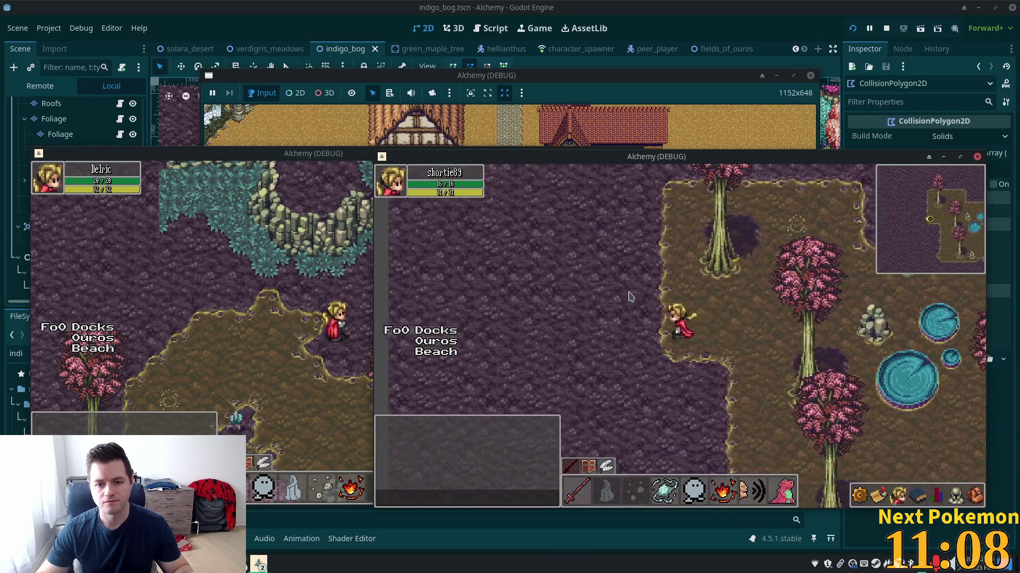
{"action": "key", "text": "Right"}
{"action": "key", "text": "Down"}
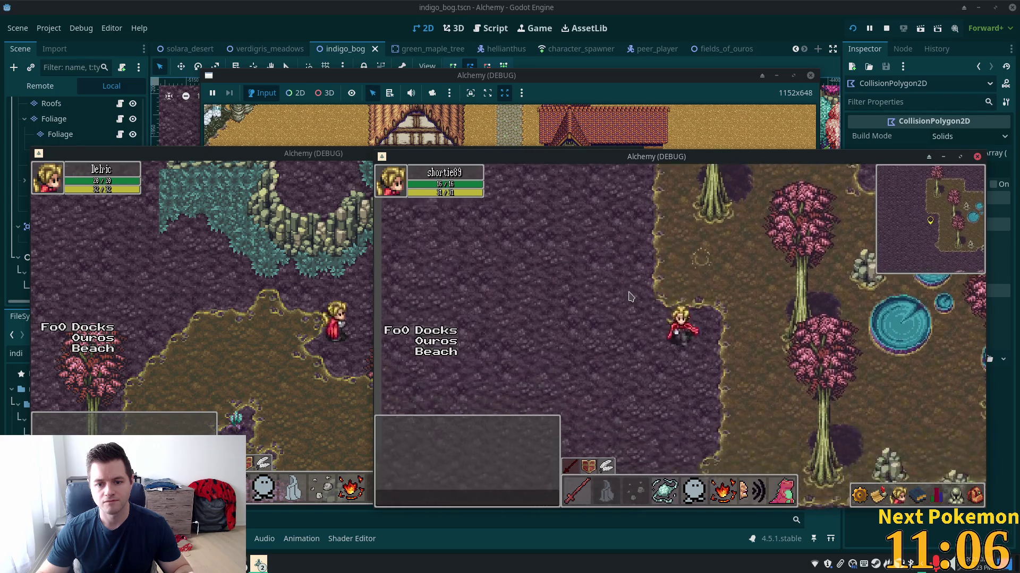
- Walk along the lower path and up-right to the eastern clearing by the pink and teal trees
{"action": "key", "text": "Right"}
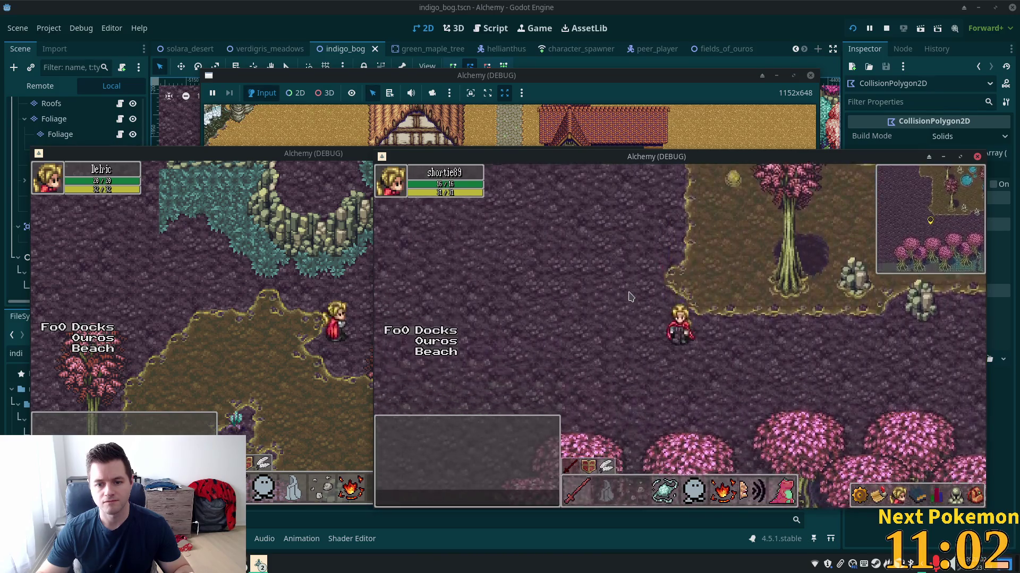
{"action": "key", "text": "Up"}
{"action": "key", "text": "Right"}
{"action": "key", "text": "Up"}
{"action": "key", "text": "Right"}
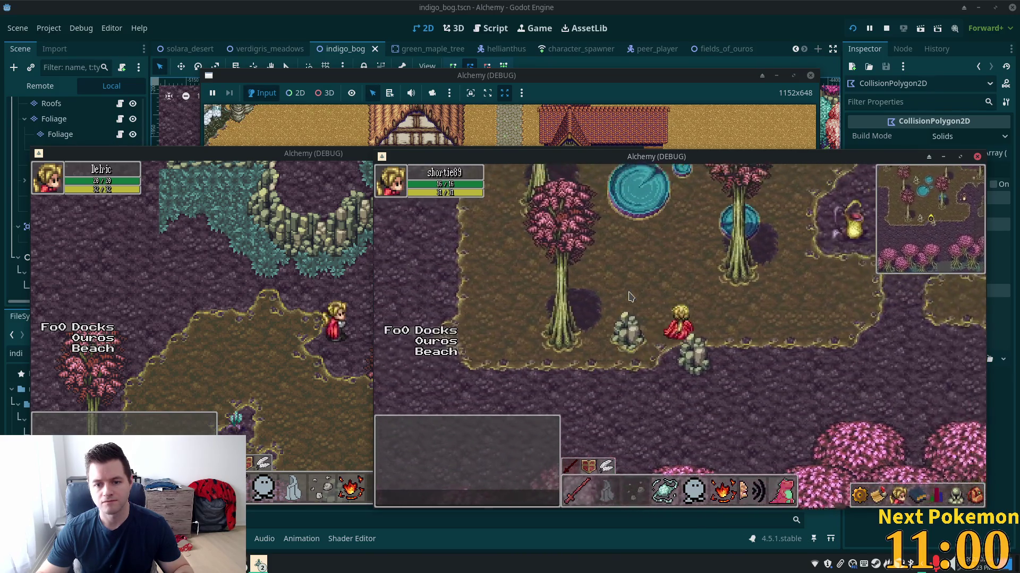
{"action": "key", "text": "Right"}
{"action": "key", "text": "Right"}
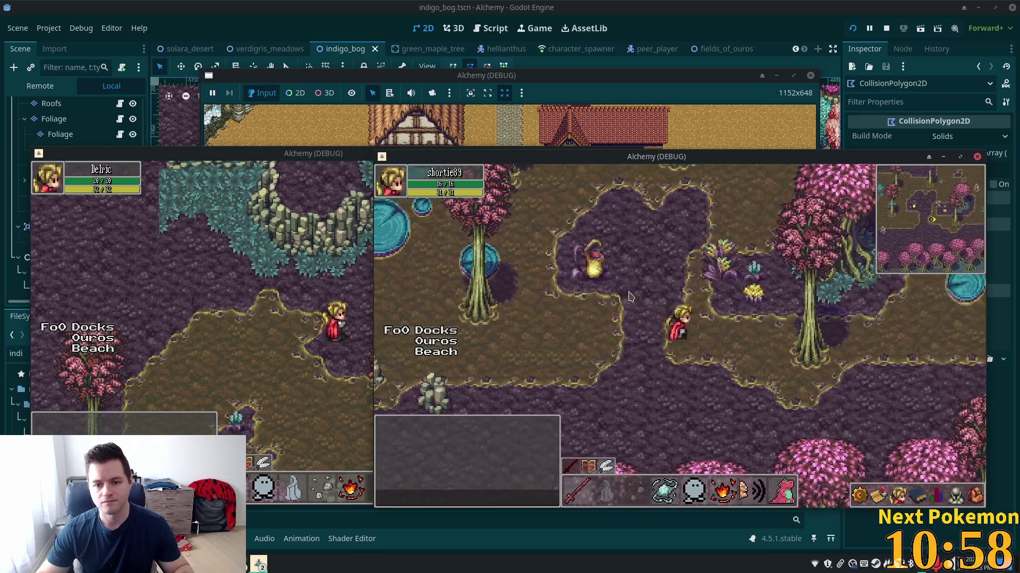
{"action": "key", "text": "Down"}
{"action": "key", "text": "Right"}
{"action": "key", "text": "Up"}
{"action": "key", "text": "Right"}
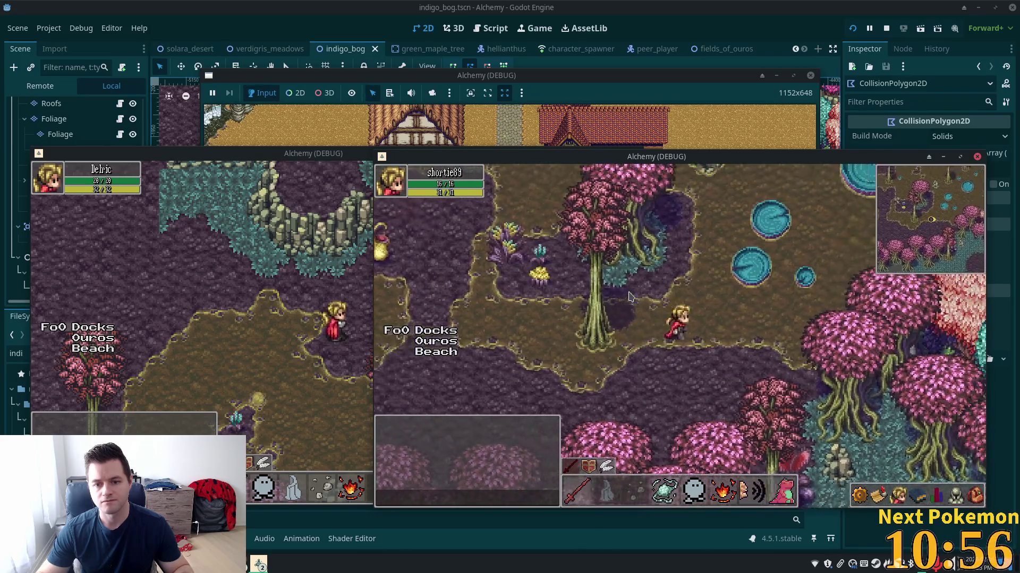
{"action": "key", "text": "Up"}
{"action": "key", "text": "Right"}
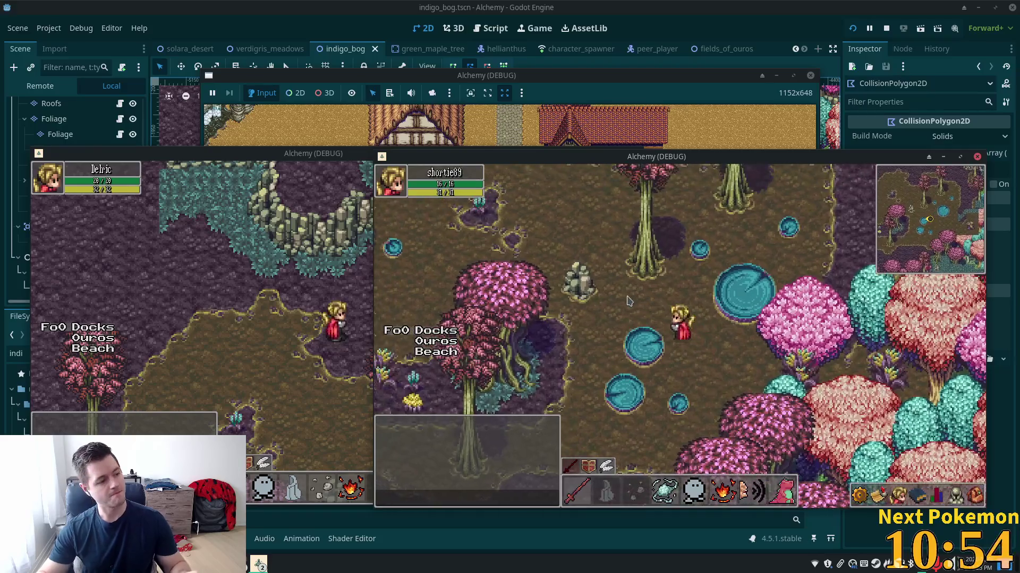
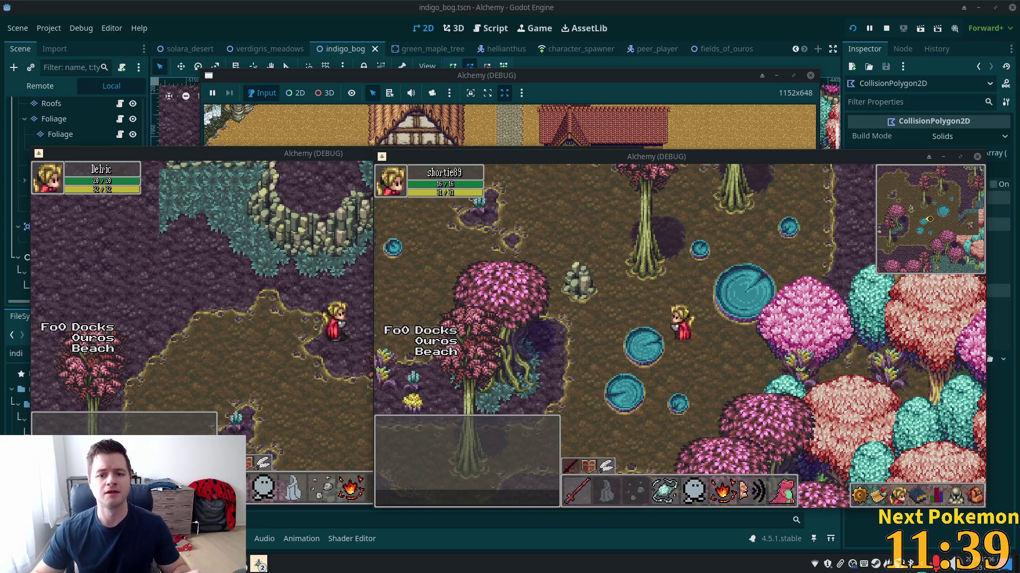
- In the right Alchemy debug window, walk the character left across the bog, then up into open ground
{"action": "left_click", "coordinate": [665, 275]}
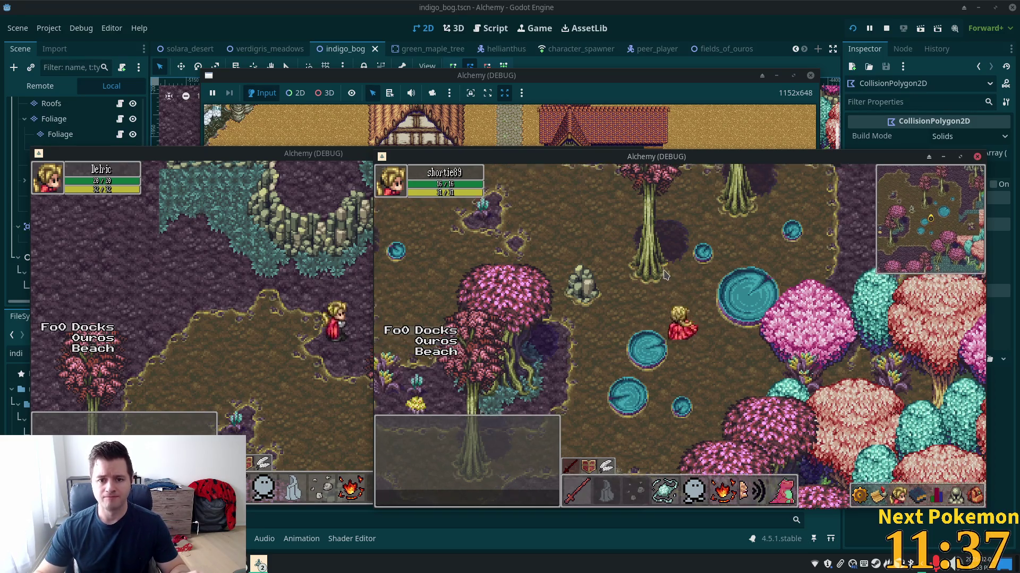
{"action": "key", "text": "Left"}
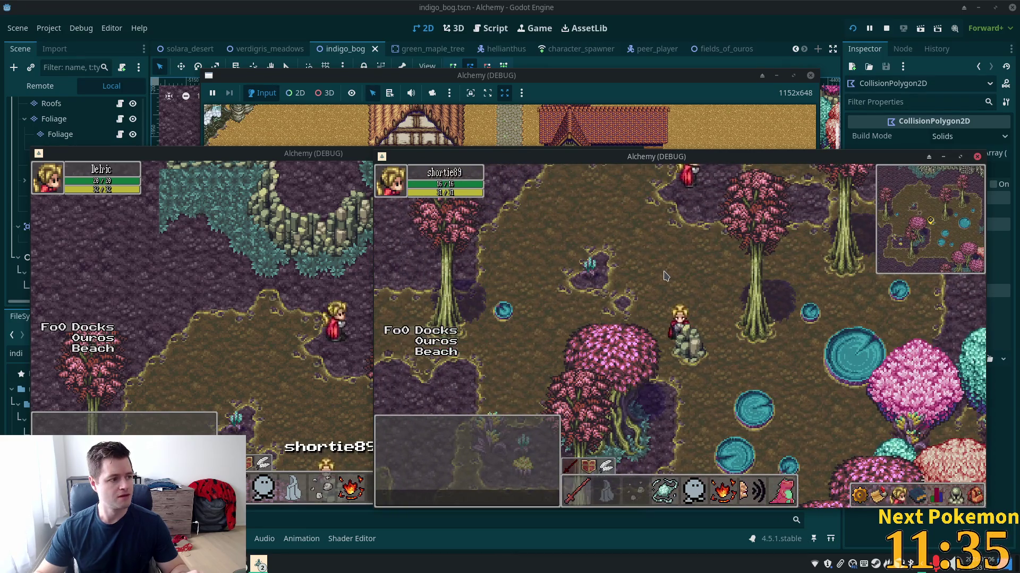
{"action": "key", "text": "Left"}
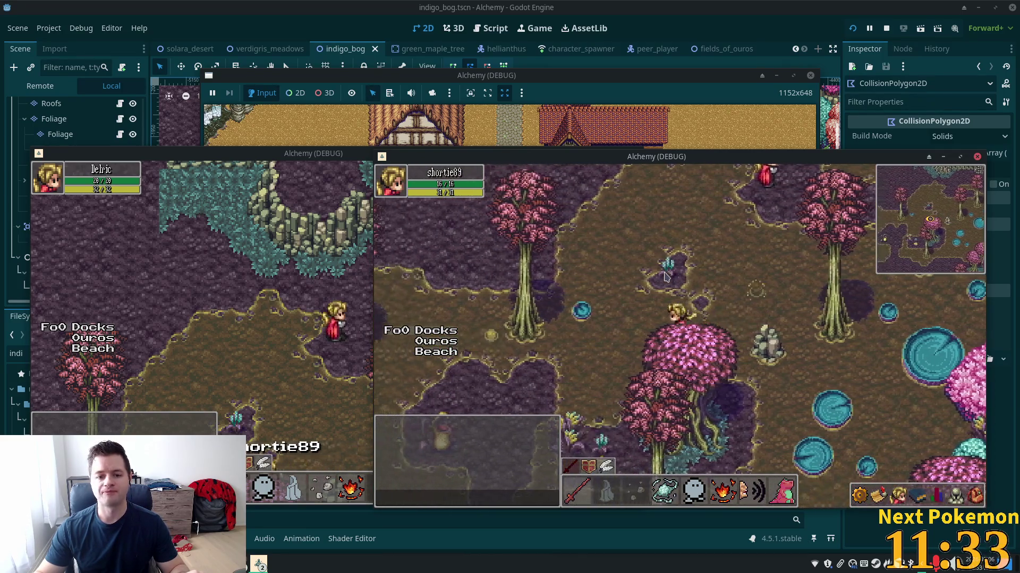
{"action": "key", "text": "Left"}
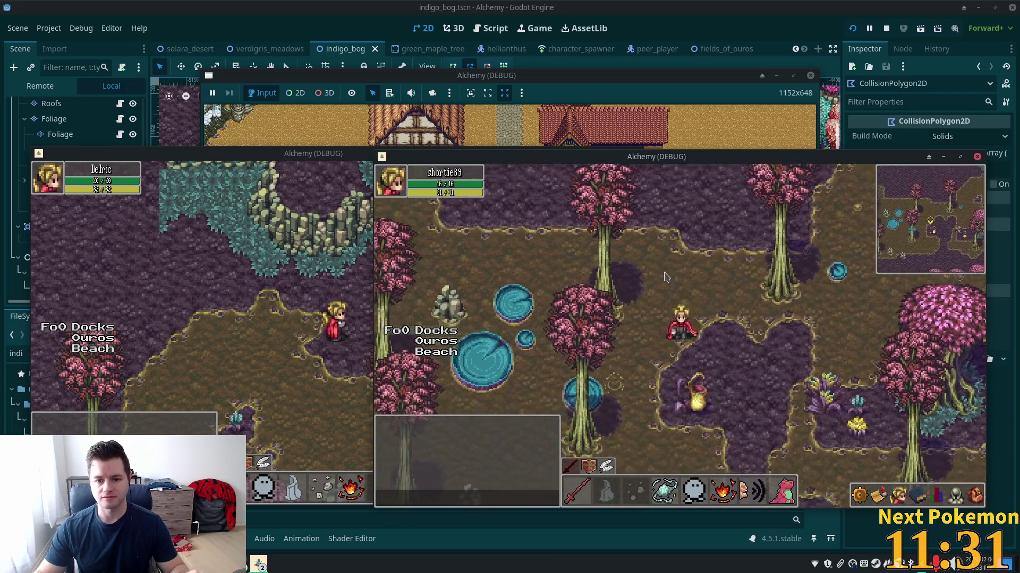
{"action": "key", "text": "Down"}
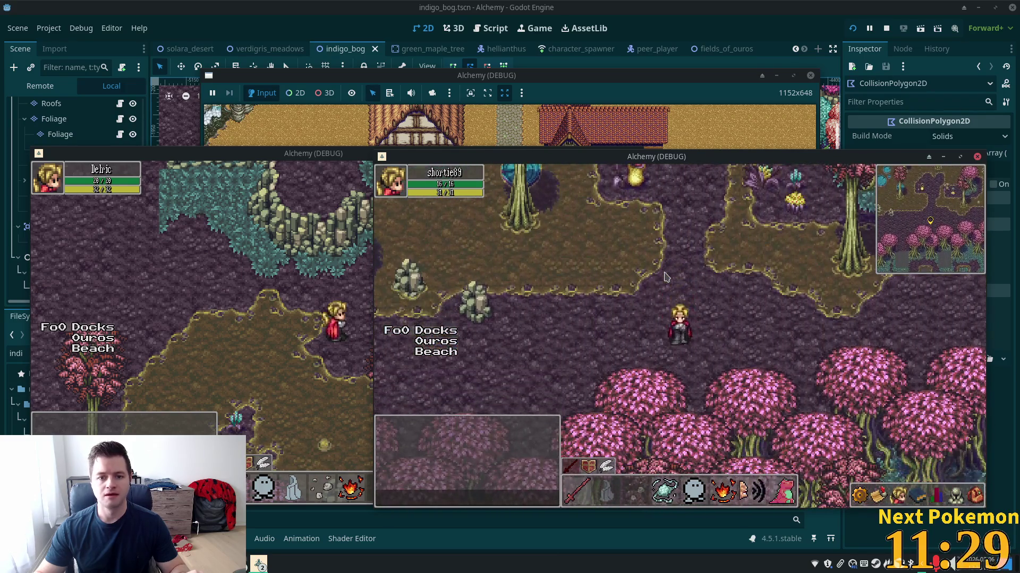
{"action": "key", "text": "Up"}
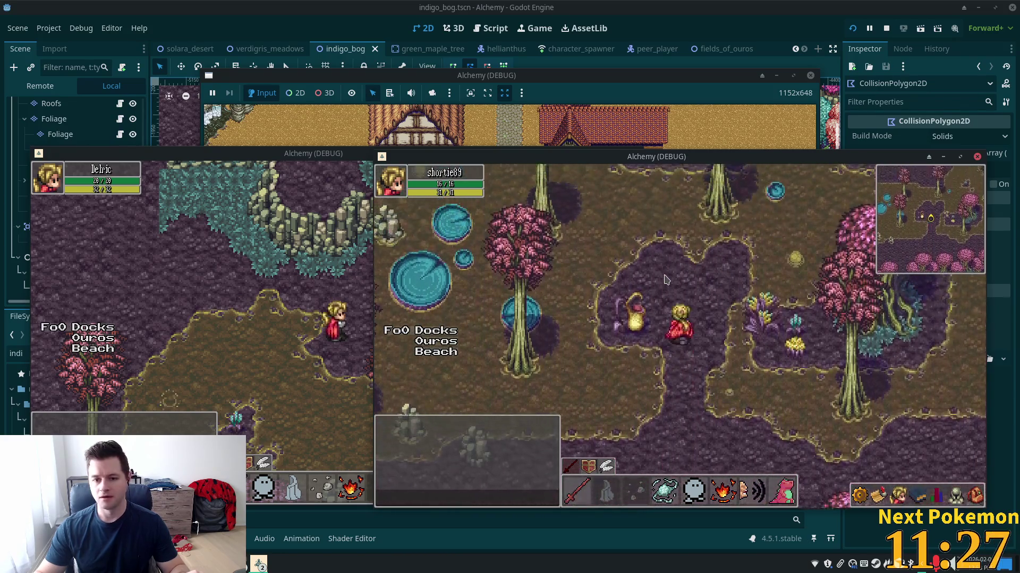
{"action": "key", "text": "Up"}
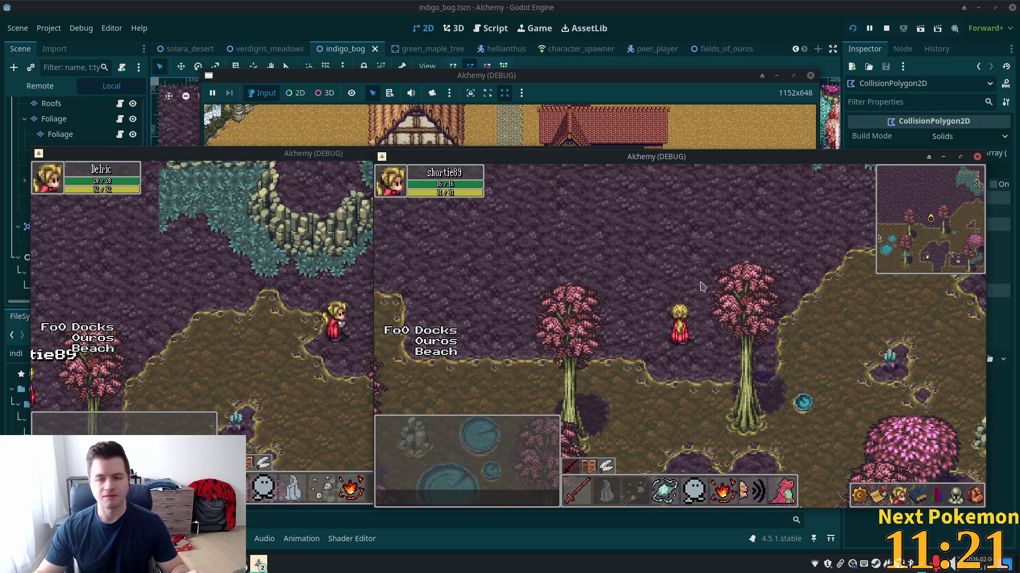
{"action": "key", "text": "Up"}
{"action": "key", "text": "Left"}
{"action": "key", "text": "Up"}
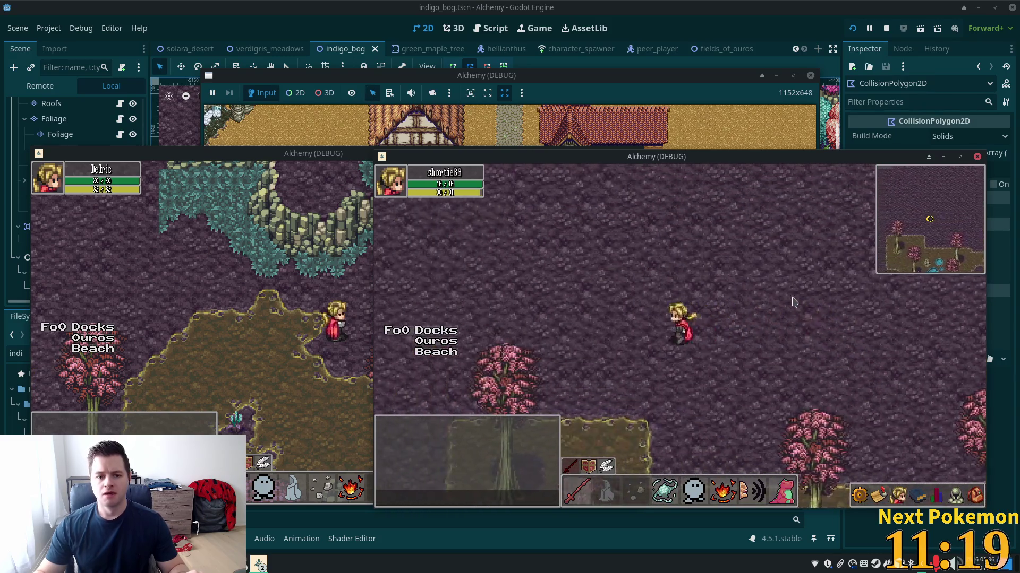
- Walk the character right and down toward the cliffs, the ponds and the other player
{"action": "key", "text": "Right"}
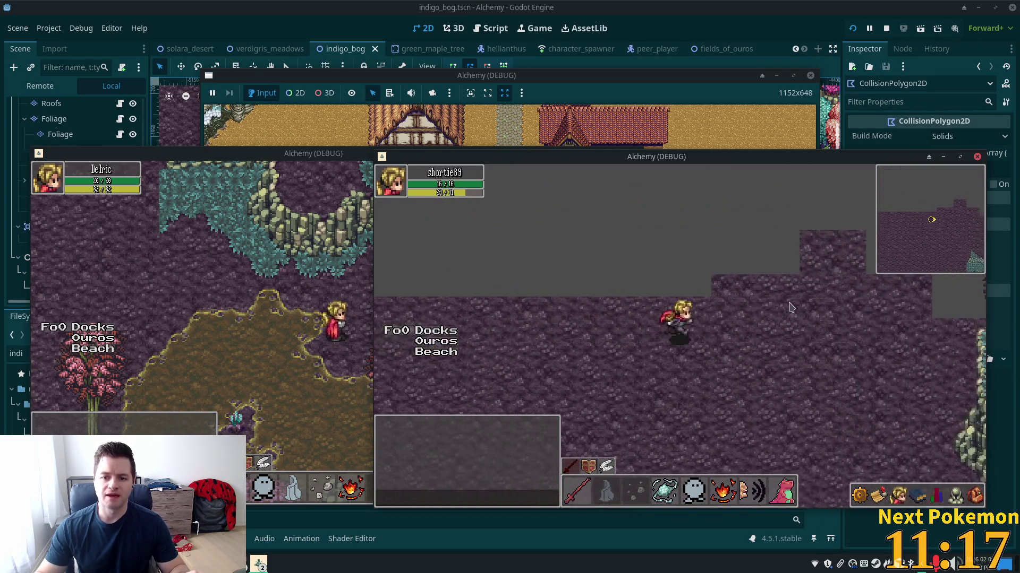
{"action": "key", "text": "Down"}
{"action": "key", "text": "Right"}
{"action": "key", "text": "Right"}
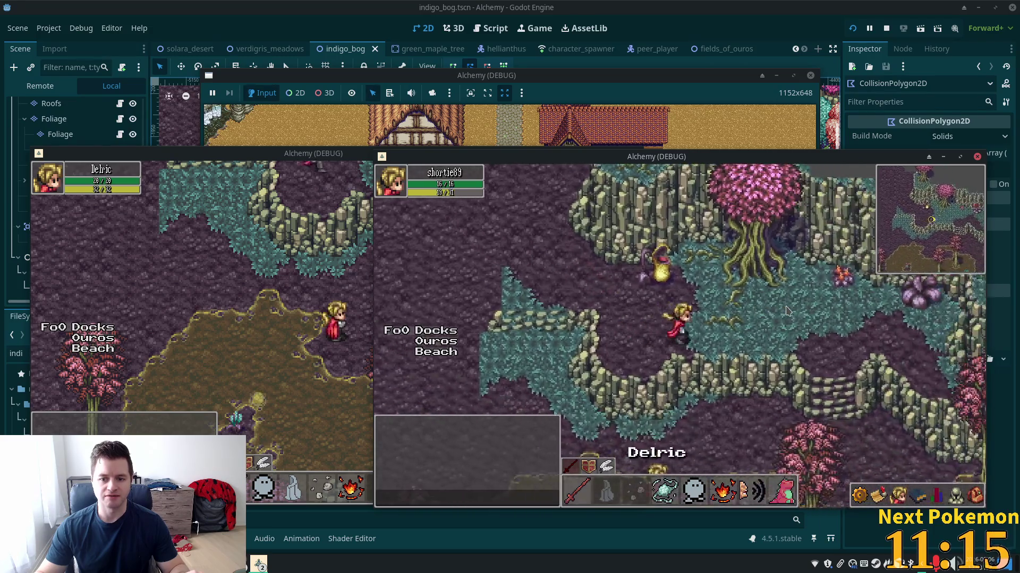
{"action": "key", "text": "Down"}
{"action": "key", "text": "Right"}
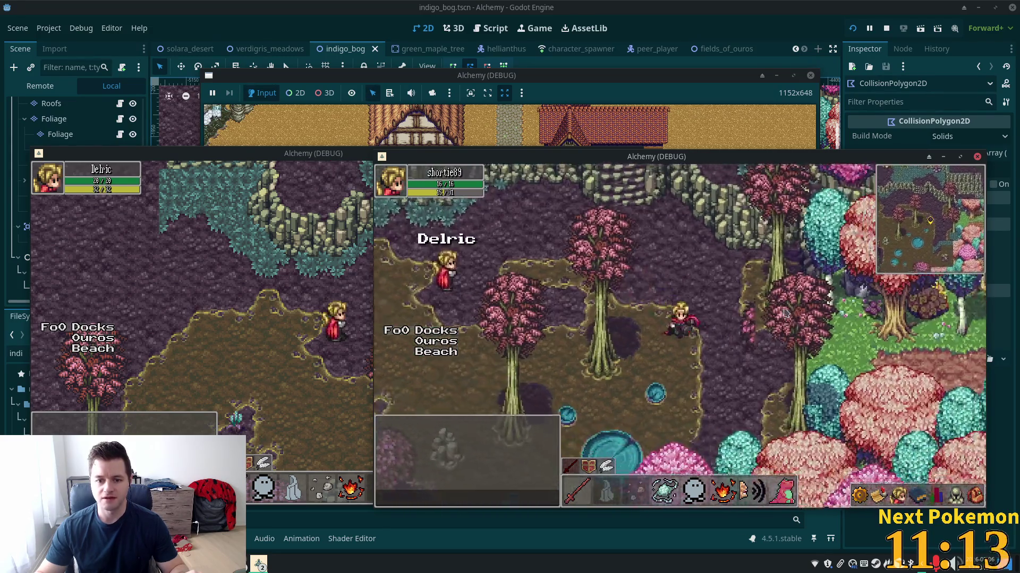
{"action": "key", "text": "Left"}
{"action": "key", "text": "Left"}
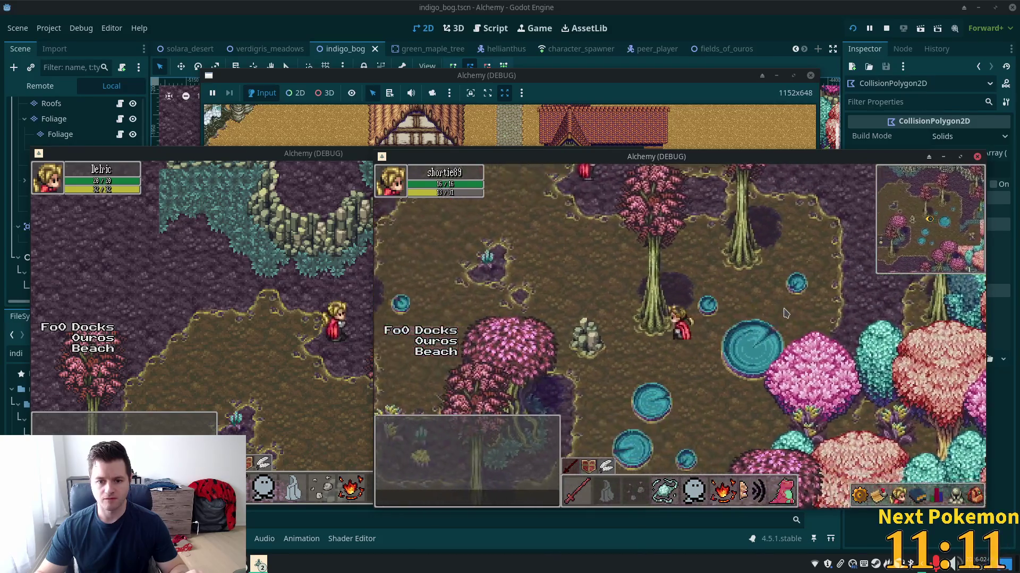
{"action": "key", "text": "Down"}
{"action": "key", "text": "Right"}
{"action": "key", "text": "Up"}
{"action": "key", "text": "Right"}
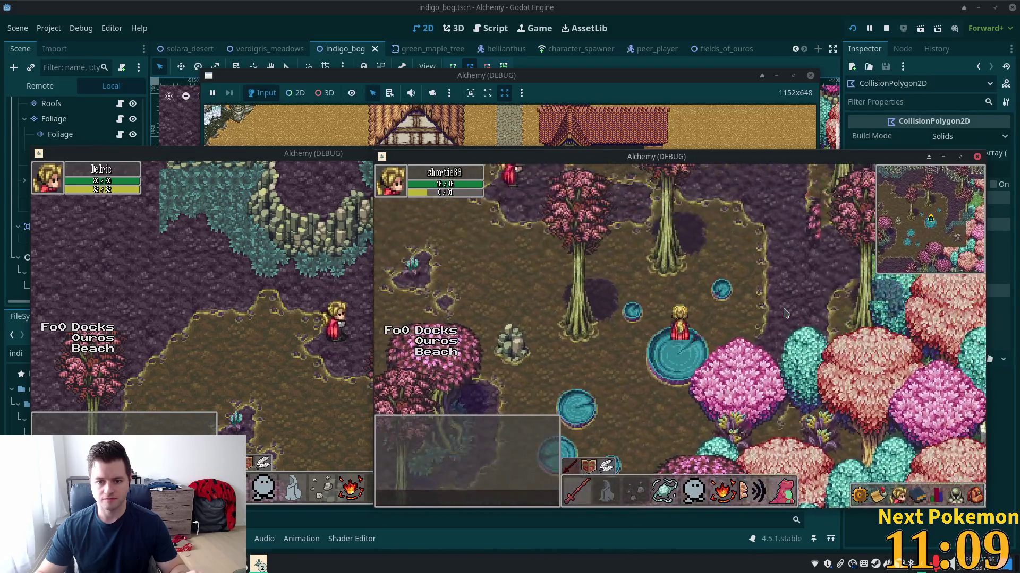
- Walk the character down-left back to the pink trees and along the tree line
{"action": "key", "text": "Left"}
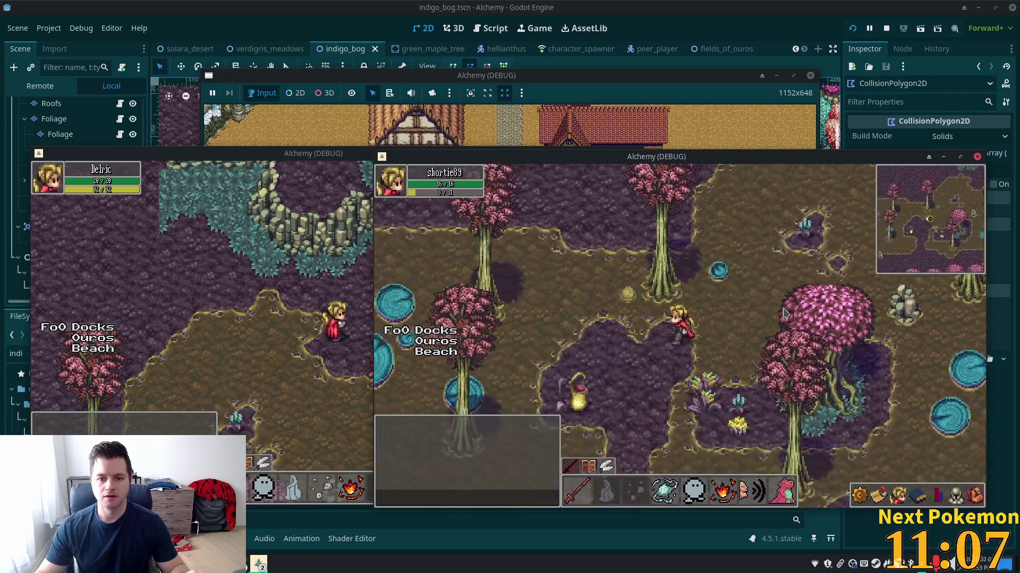
{"action": "key", "text": "Down"}
{"action": "key", "text": "Left"}
{"action": "key", "text": "Down"}
{"action": "key", "text": "Left"}
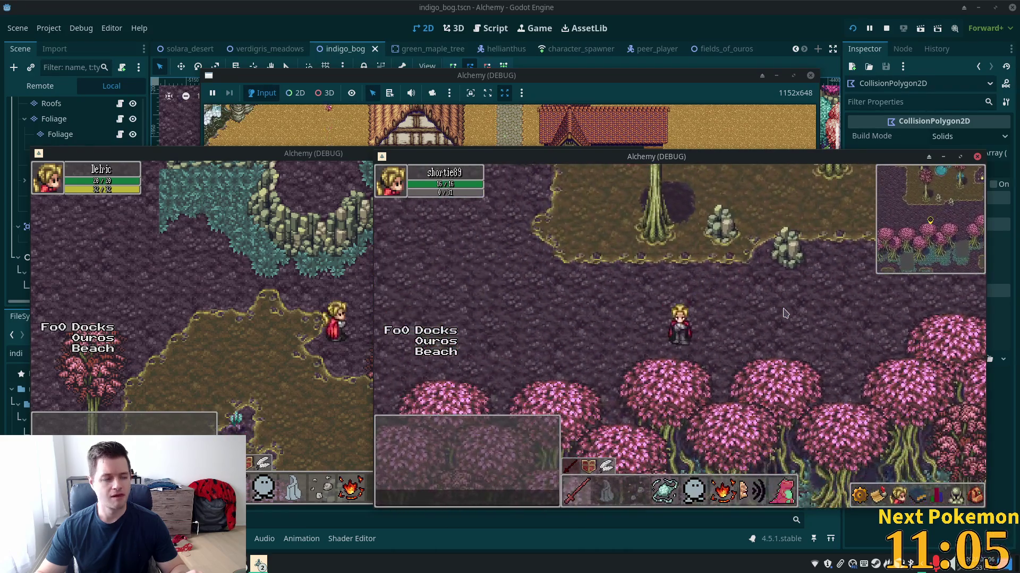
{"action": "key", "text": "Right"}
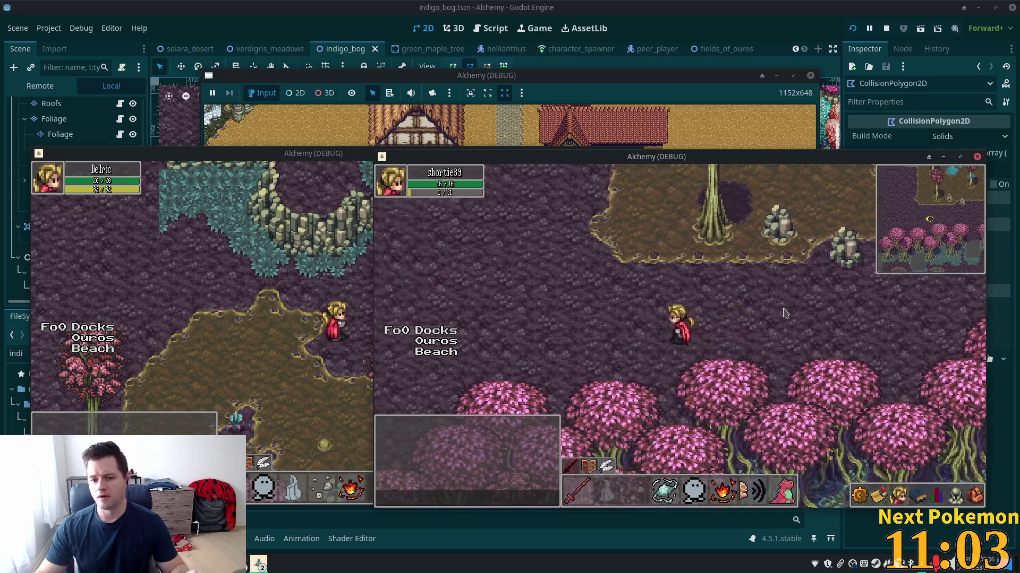
{"action": "key", "text": "Down"}
{"action": "key", "text": "Left"}
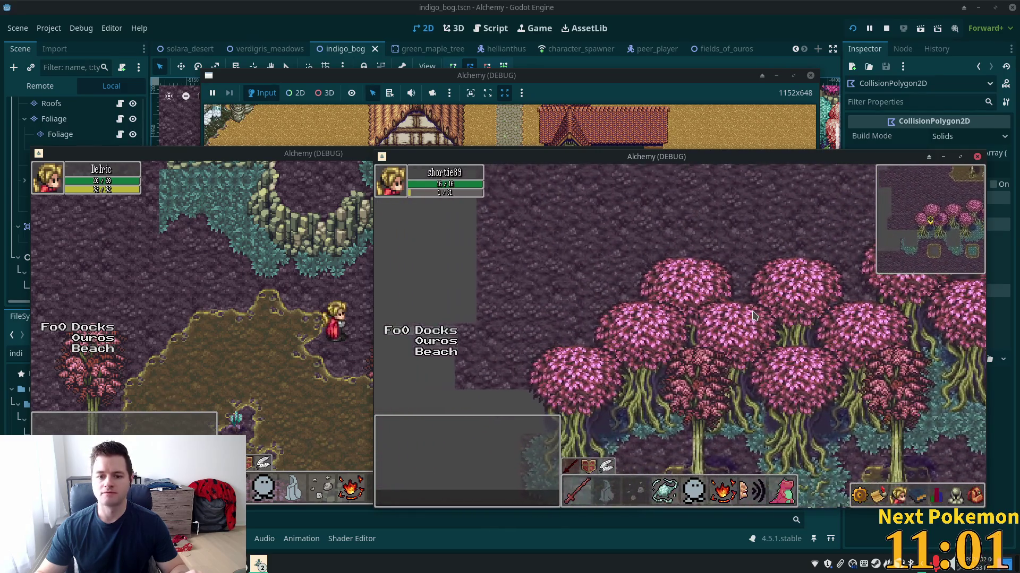
- Walk the character right and down past the trees toward the map edge, then back
{"action": "key", "text": "Right"}
{"action": "key", "text": "Up"}
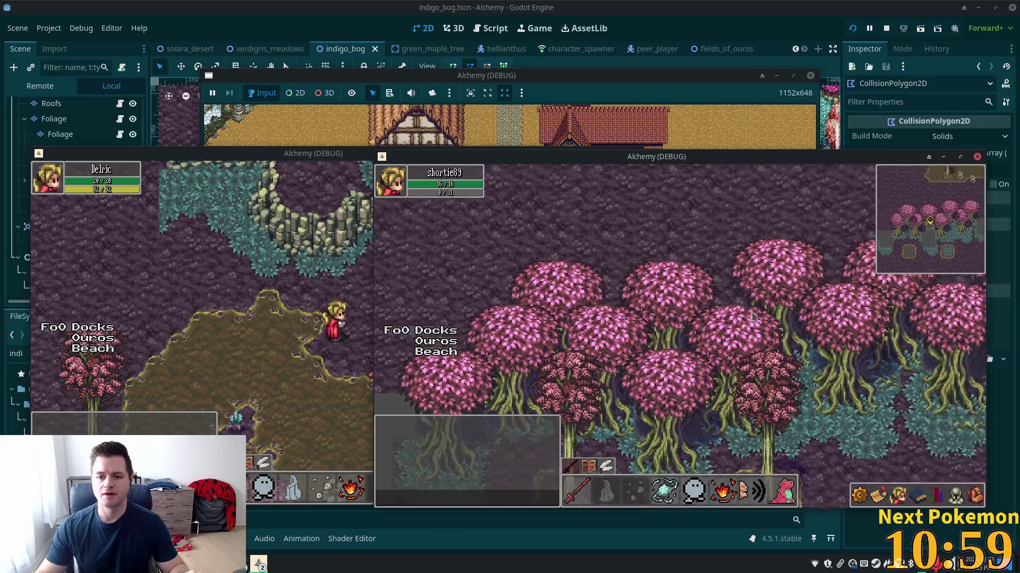
{"action": "key", "text": "Right"}
{"action": "key", "text": "Down"}
{"action": "key", "text": "Right"}
{"action": "key", "text": "Down"}
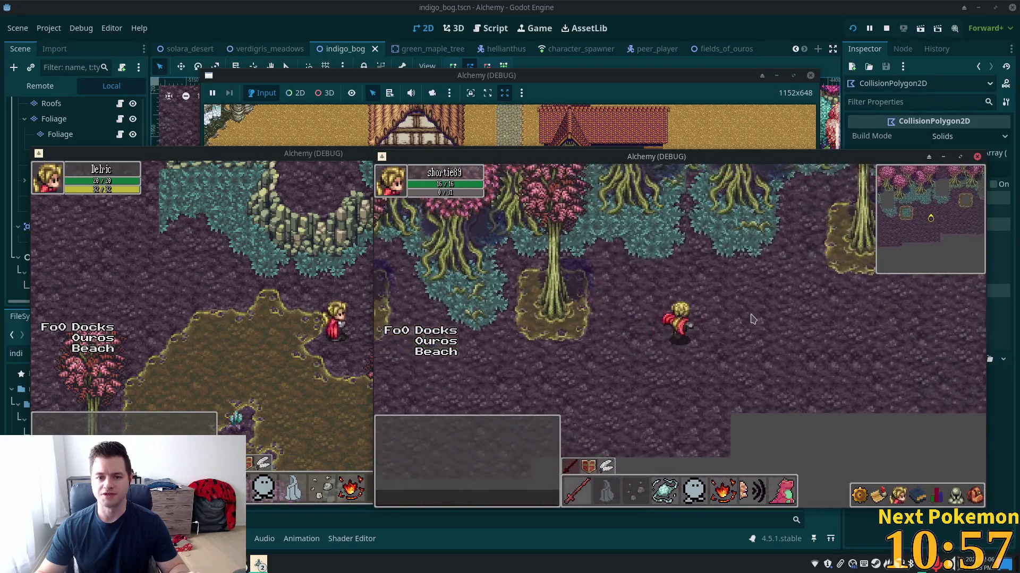
{"action": "key", "text": "Up"}
{"action": "key", "text": "Left"}
{"action": "key", "text": "Down"}
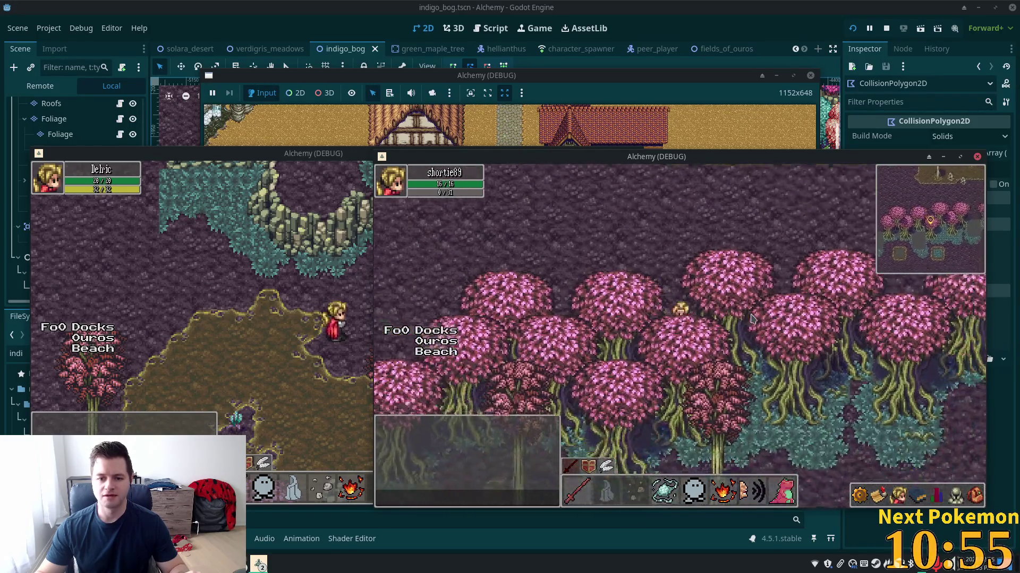
{"action": "key", "text": "Down"}
- Walk back and forth through the pink trees to test their collision and layering
{"action": "key", "text": "Up"}
{"action": "key", "text": "Left"}
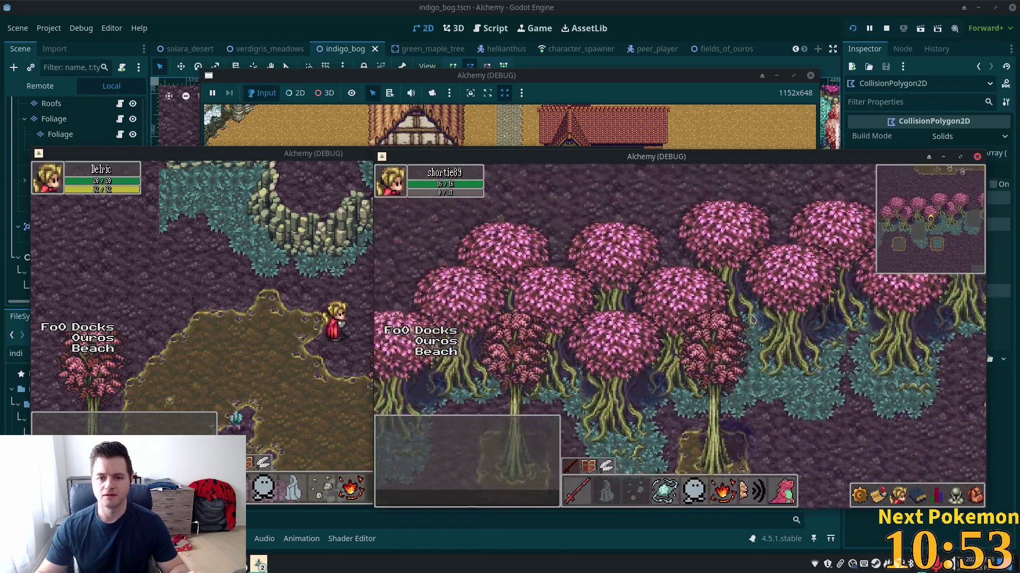
{"action": "key", "text": "Right"}
{"action": "key", "text": "Right"}
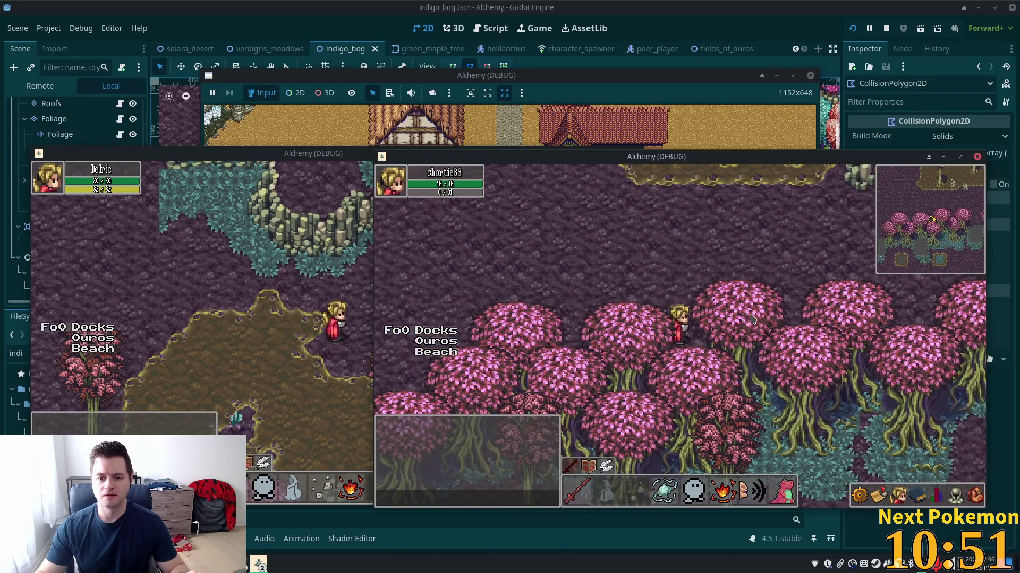
{"action": "key", "text": "Left"}
{"action": "key", "text": "Right"}
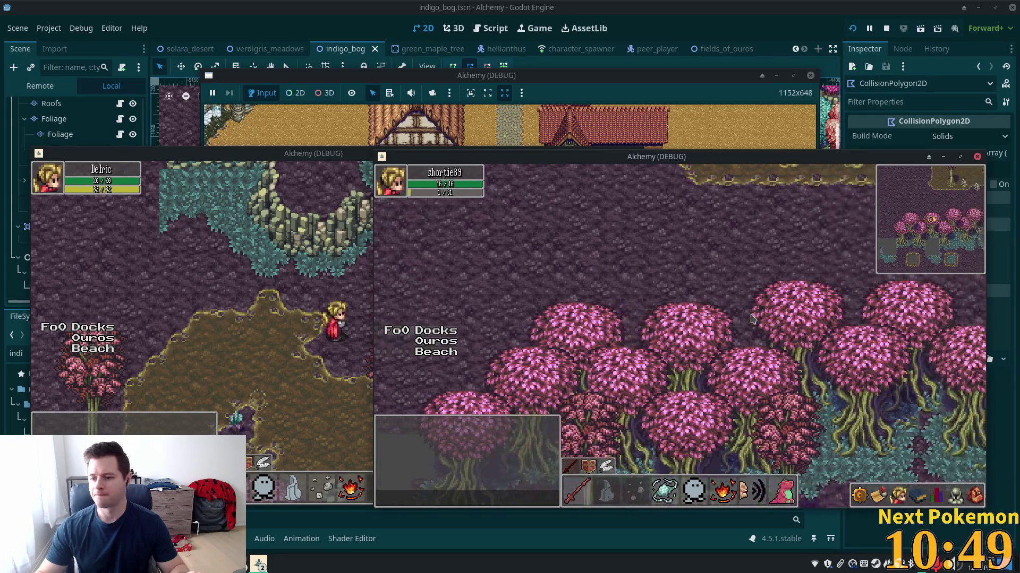
{"action": "key", "text": "Right"}
{"action": "key", "text": "Right"}
{"action": "key", "text": "Down"}
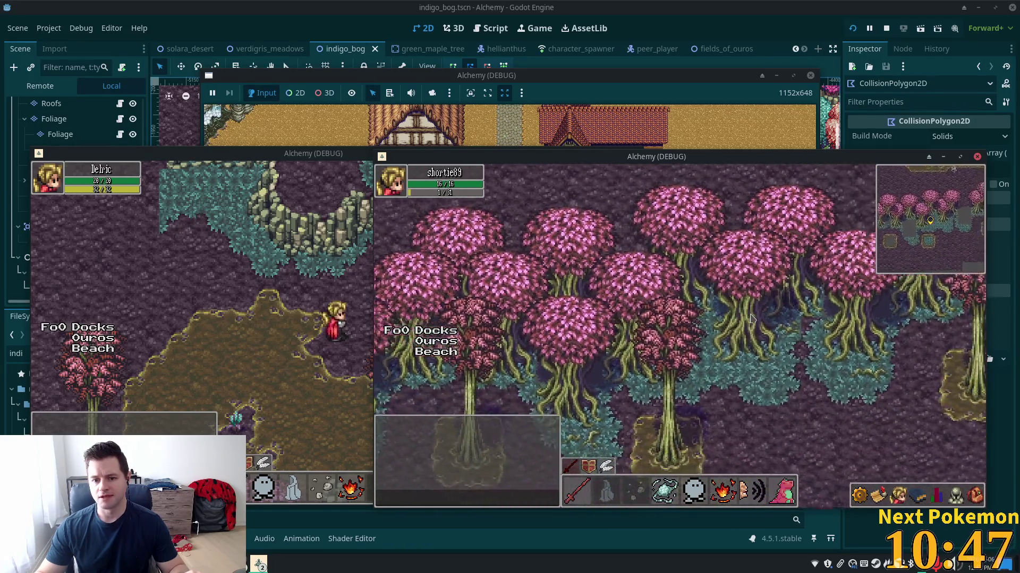
{"action": "key", "text": "Left"}
- Walk the character up above the trees, then right and up through the bog
{"action": "key", "text": "Up"}
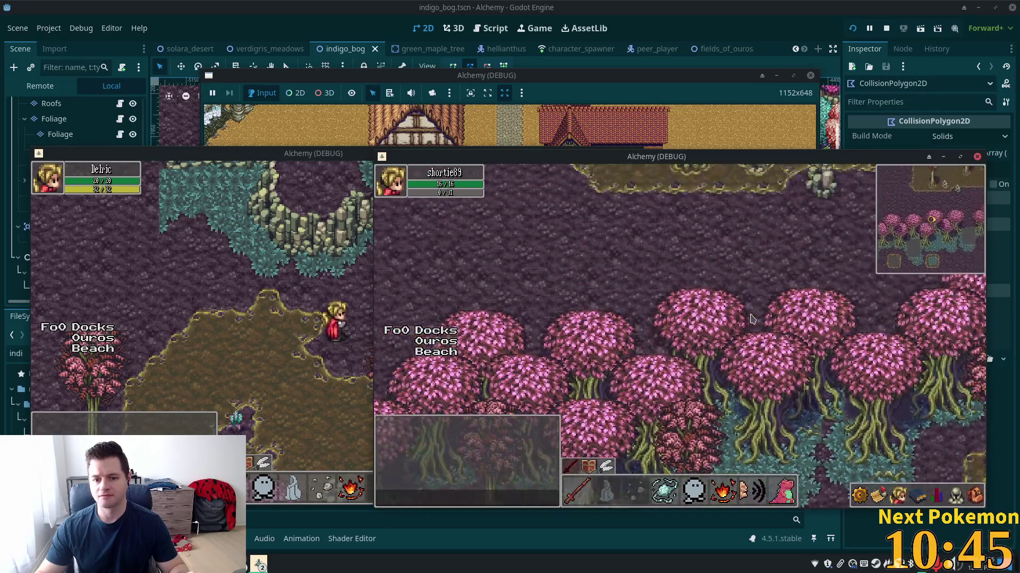
{"action": "key", "text": "Down"}
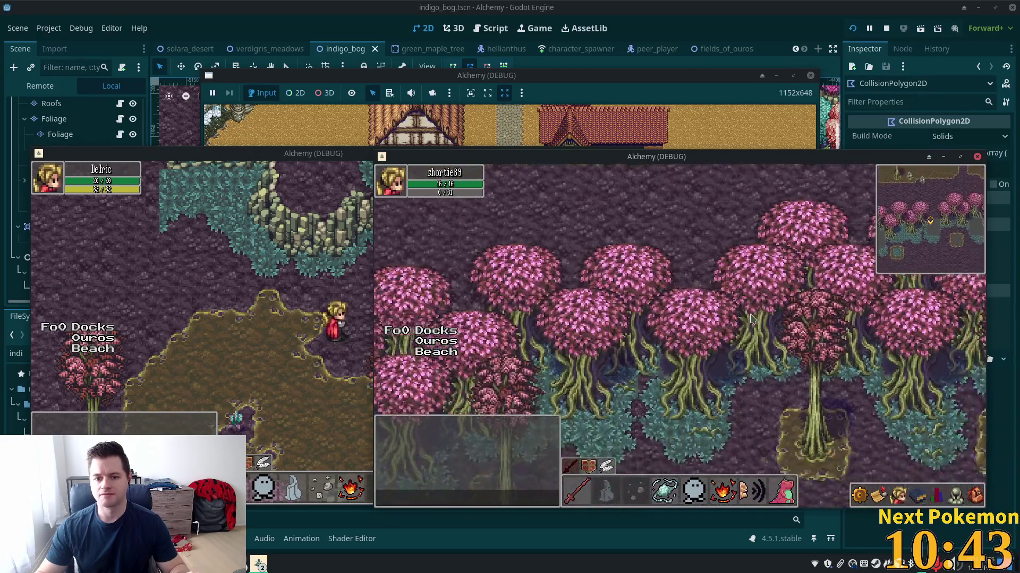
{"action": "key", "text": "Up"}
{"action": "key", "text": "Up"}
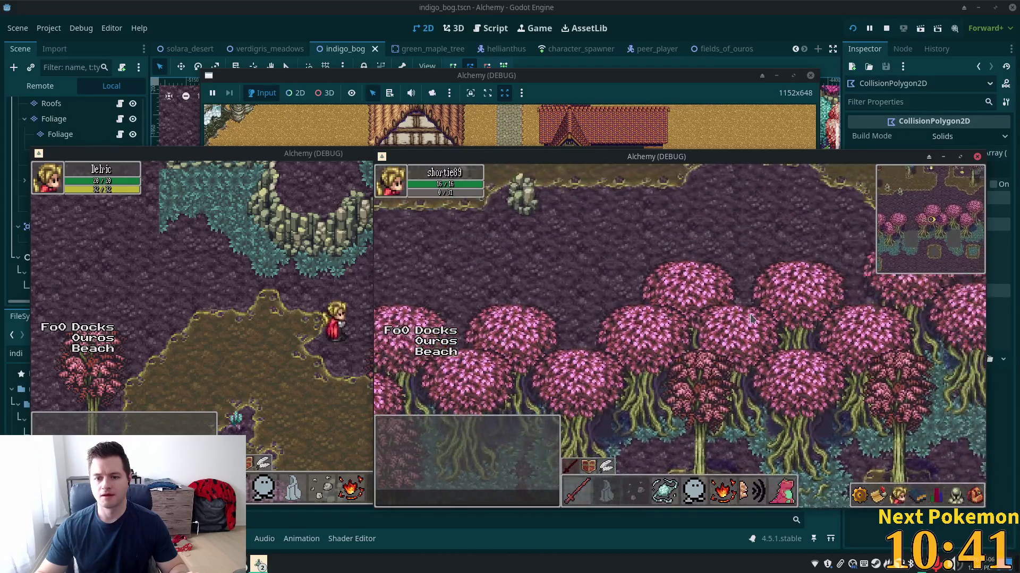
{"action": "key", "text": "Up"}
{"action": "key", "text": "Right"}
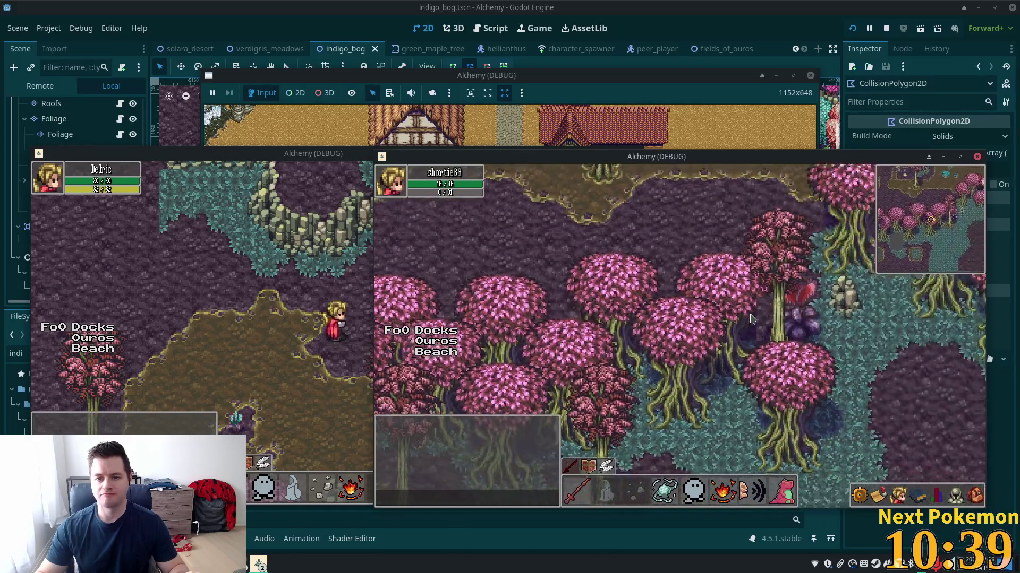
{"action": "key", "text": "Up"}
{"action": "key", "text": "Right"}
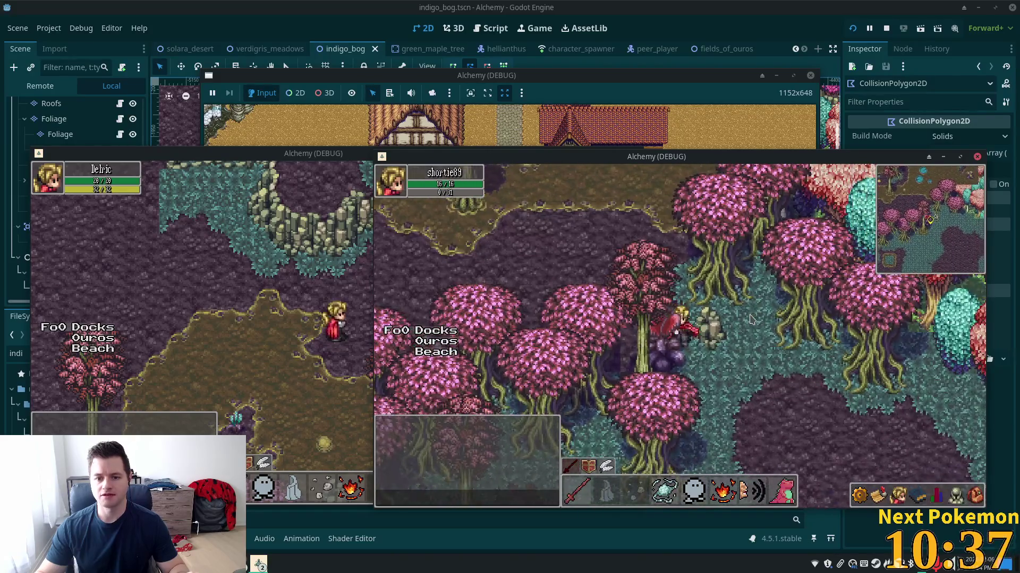
{"action": "key", "text": "Up"}
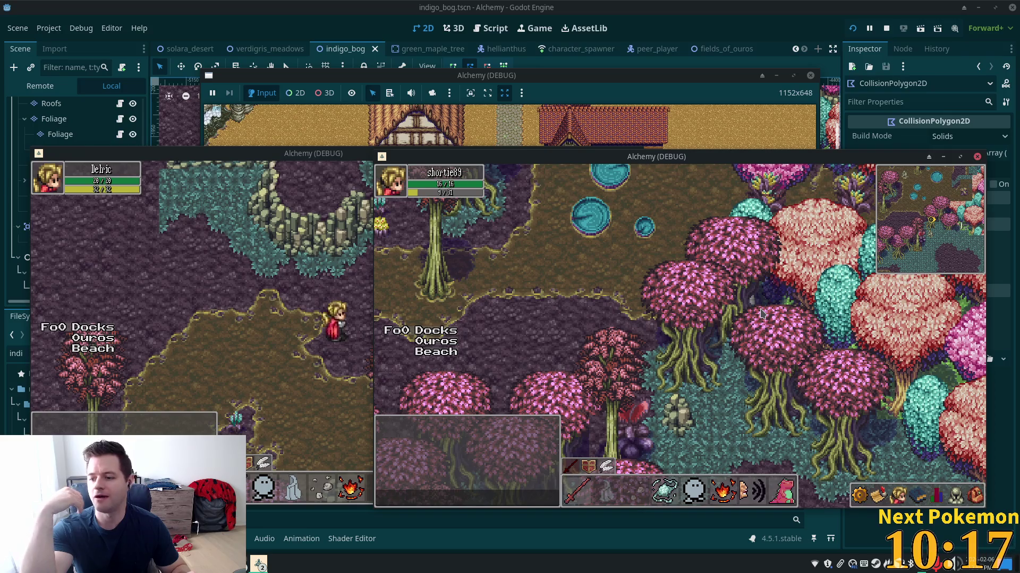
- Walk the character down-left along and past the pink trees
{"action": "key", "text": "Left"}
{"action": "key", "text": "Down"}
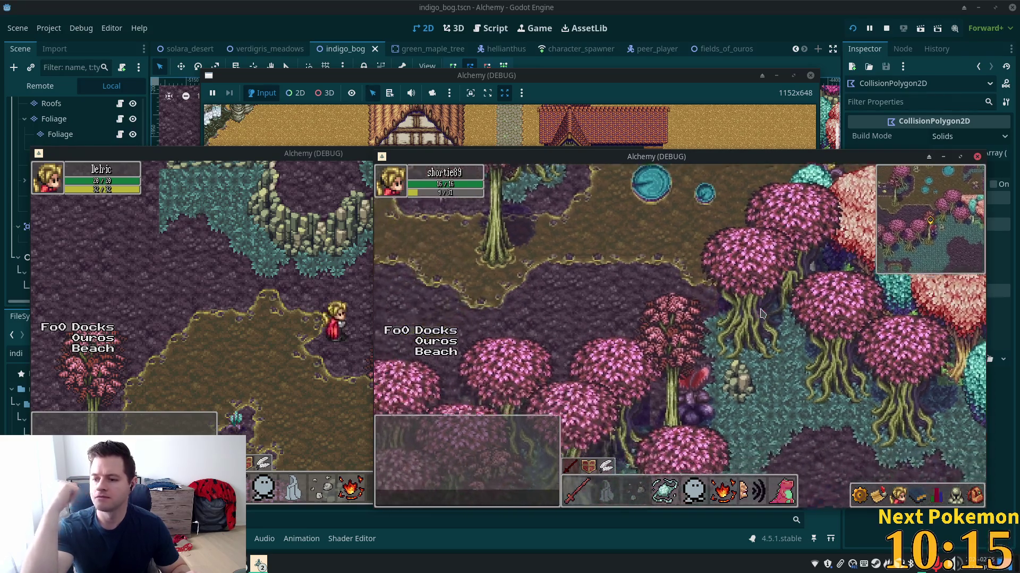
{"action": "key", "text": "Left"}
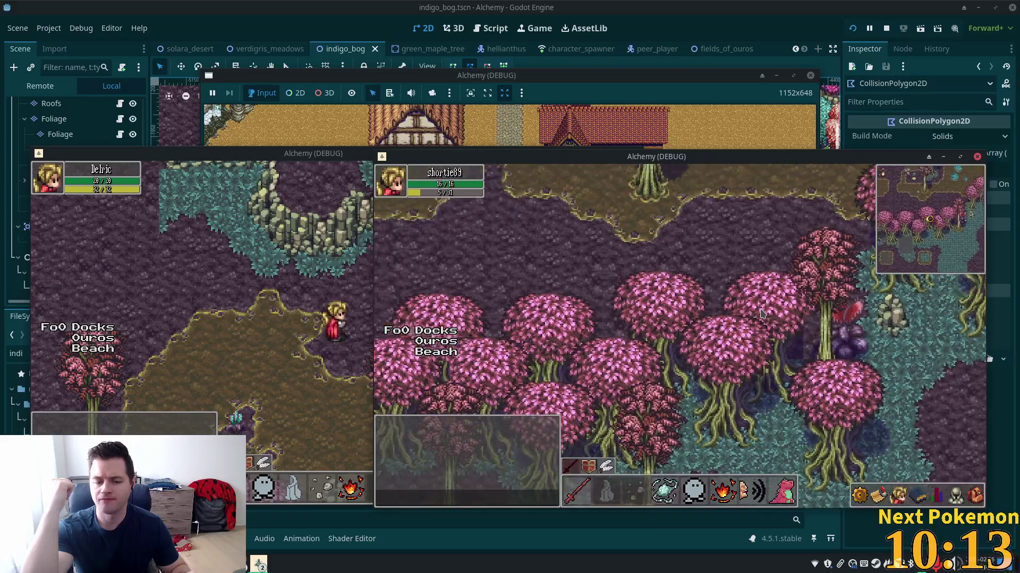
{"action": "key", "text": "Left"}
{"action": "key", "text": "Down"}
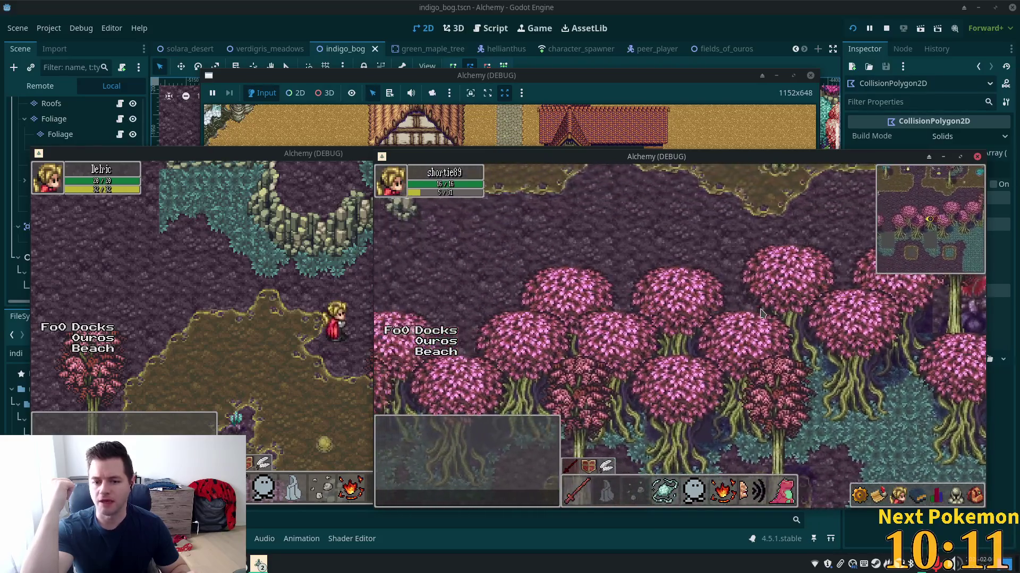
{"action": "key", "text": "Left"}
{"action": "key", "text": "Down"}
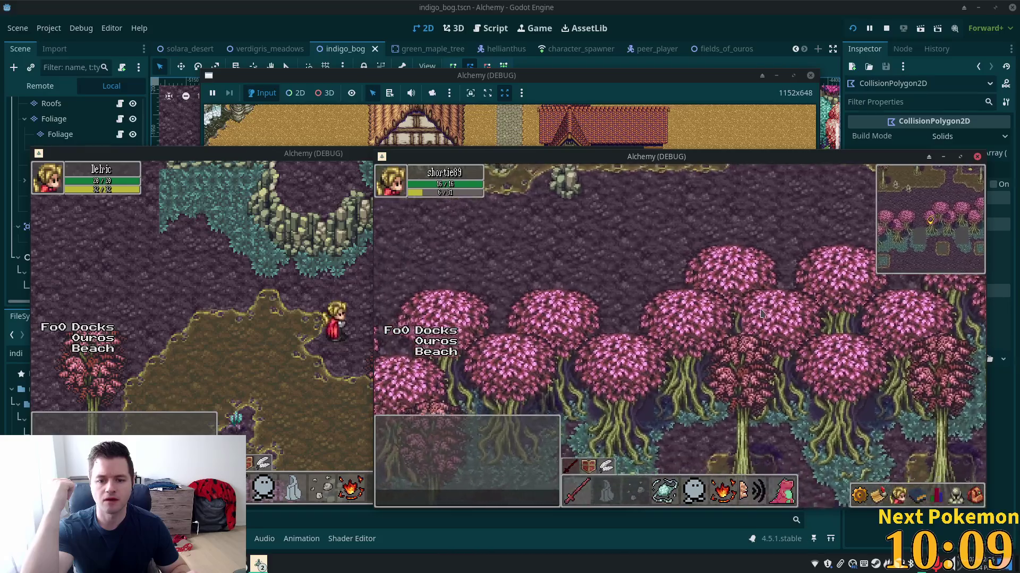
{"action": "key", "text": "Left"}
{"action": "key", "text": "Down"}
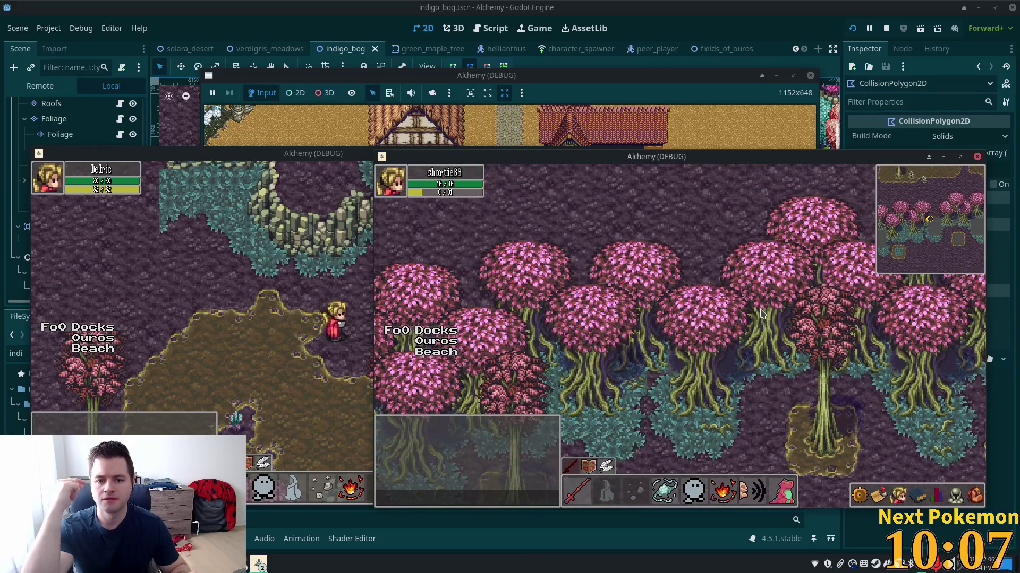
- Walk the character through the grove and behind the trees, then stop the test run with F8
{"action": "key", "text": "Left"}
{"action": "key", "text": "Down"}
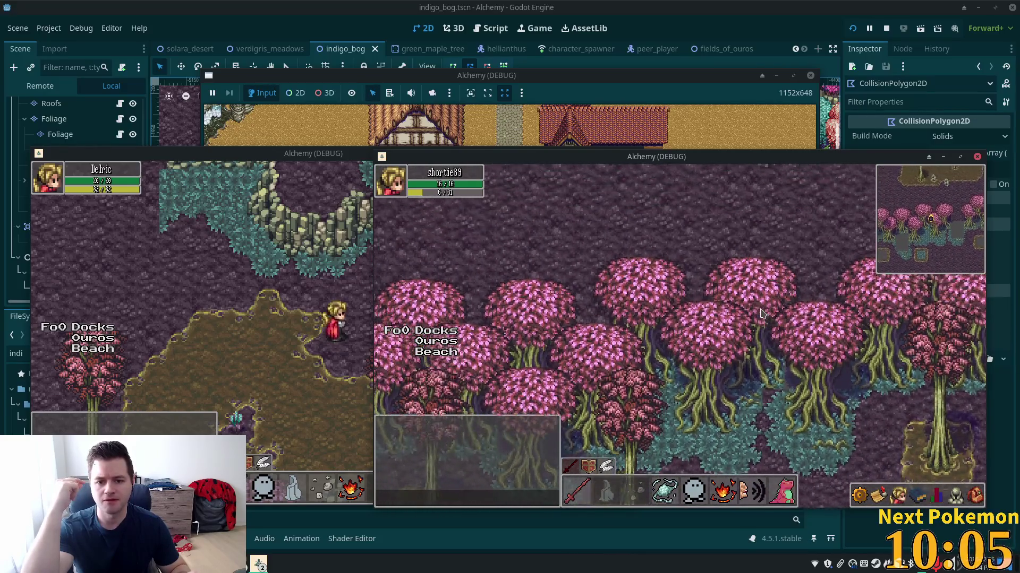
{"action": "key", "text": "Left"}
{"action": "key", "text": "Down"}
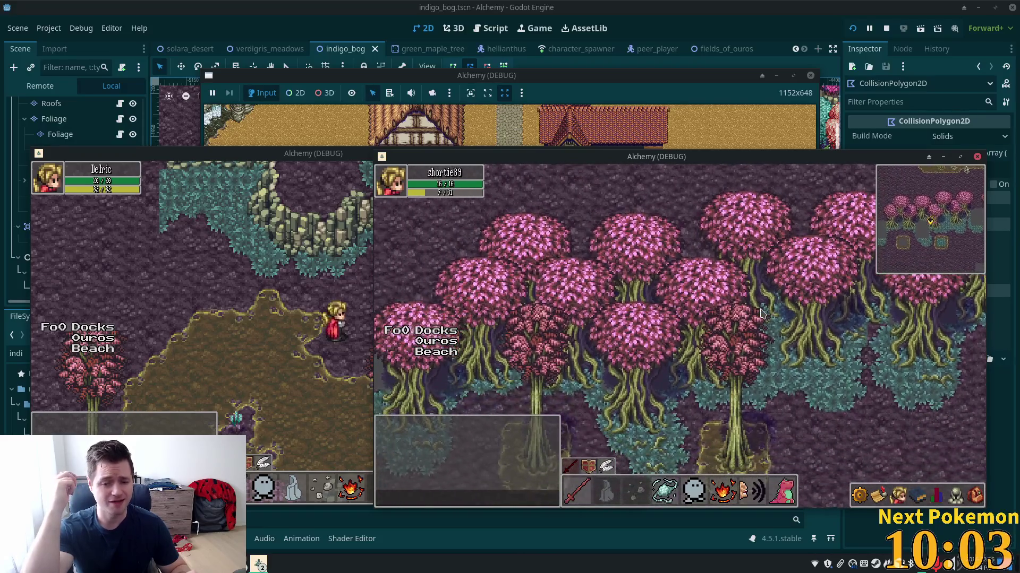
{"action": "key", "text": "Right"}
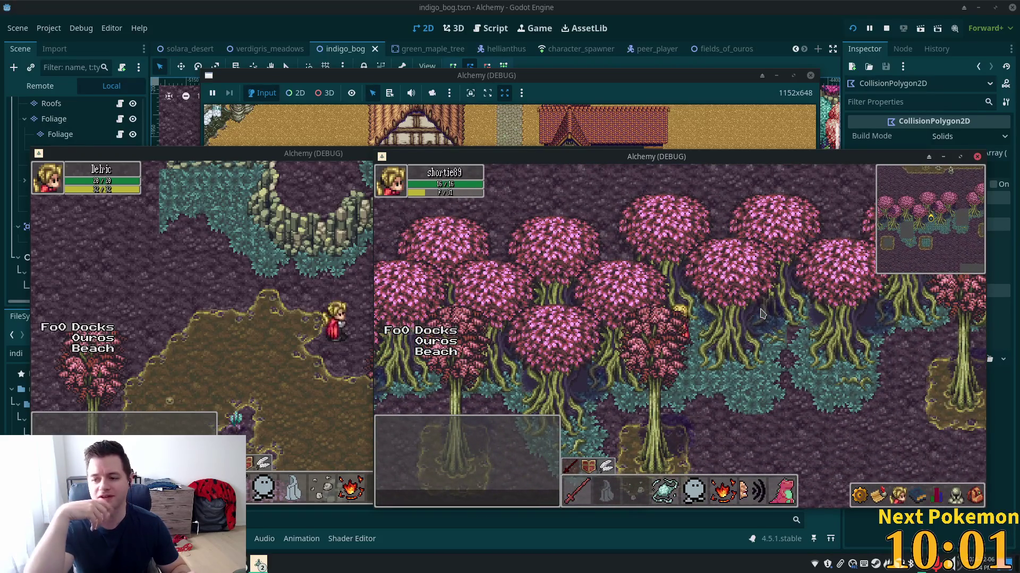
{"action": "key", "text": "Left"}
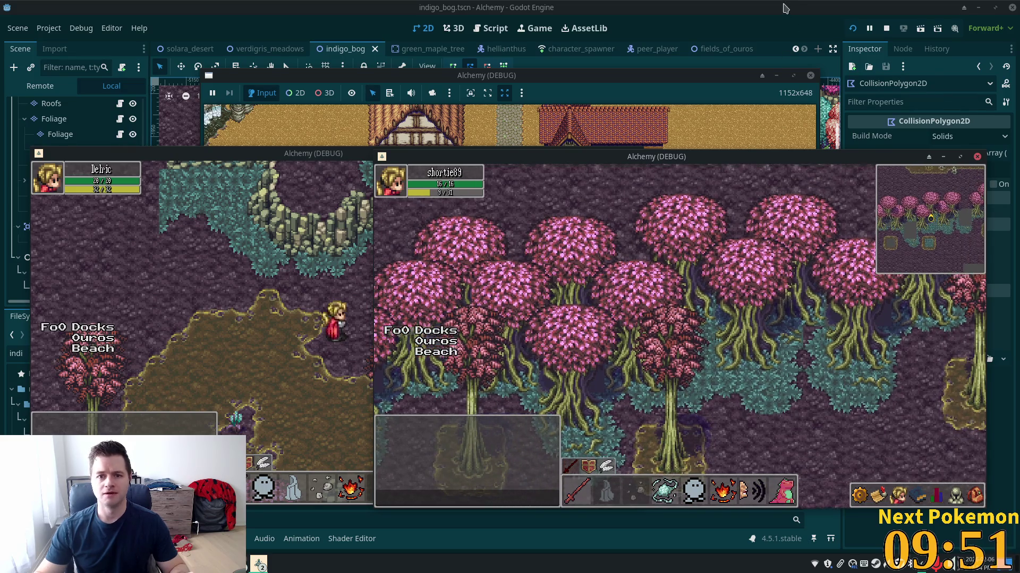
{"action": "key", "text": "F8"}
{"action": "scroll", "coordinate": [495, 232], "scroll_direction": "down", "scroll_amount": 8}
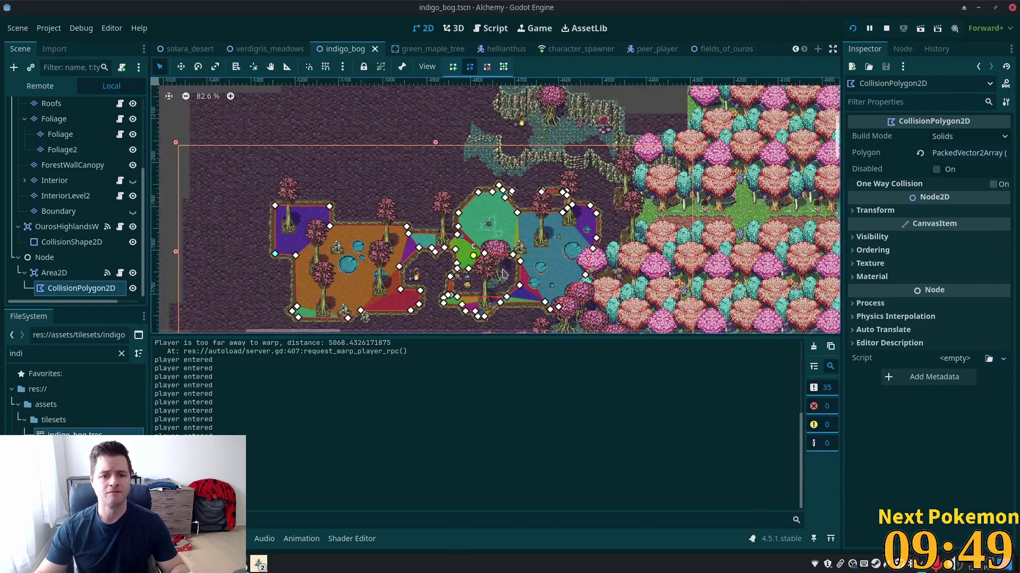
- Rename the plain Node in the Scene dock to UtilityNodes
{"action": "scroll", "coordinate": [503, 300], "scroll_direction": "up", "scroll_amount": 10}
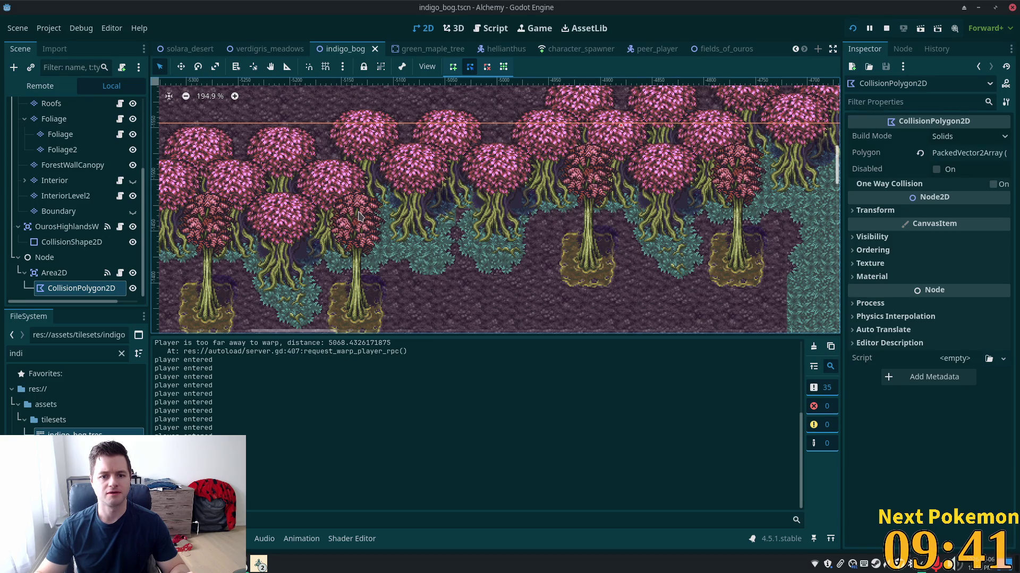
{"action": "scroll", "coordinate": [364, 242], "scroll_direction": "up", "scroll_amount": 3}
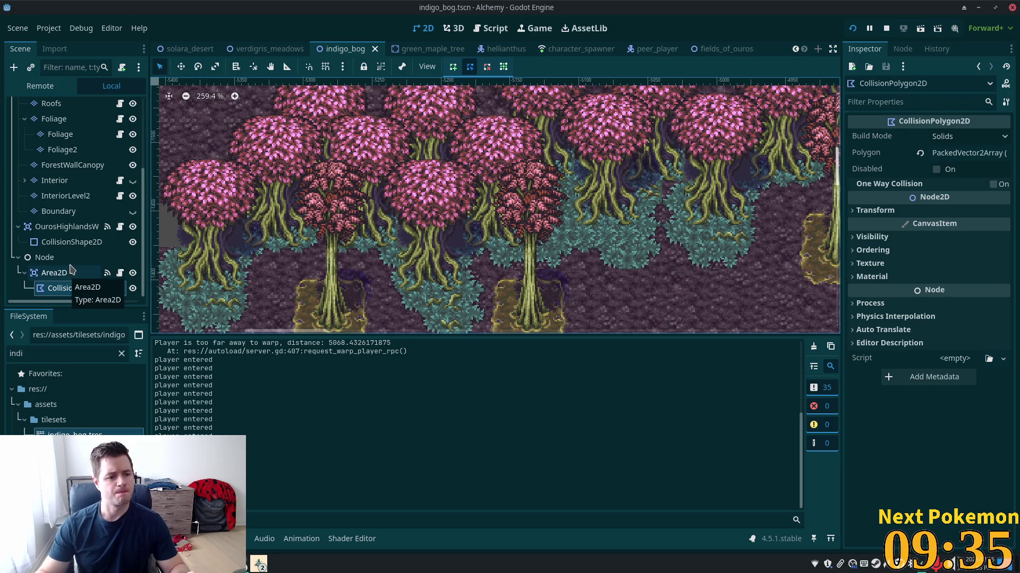
{"action": "left_click", "coordinate": [69, 257]}
{"action": "left_click", "coordinate": [69, 257]}
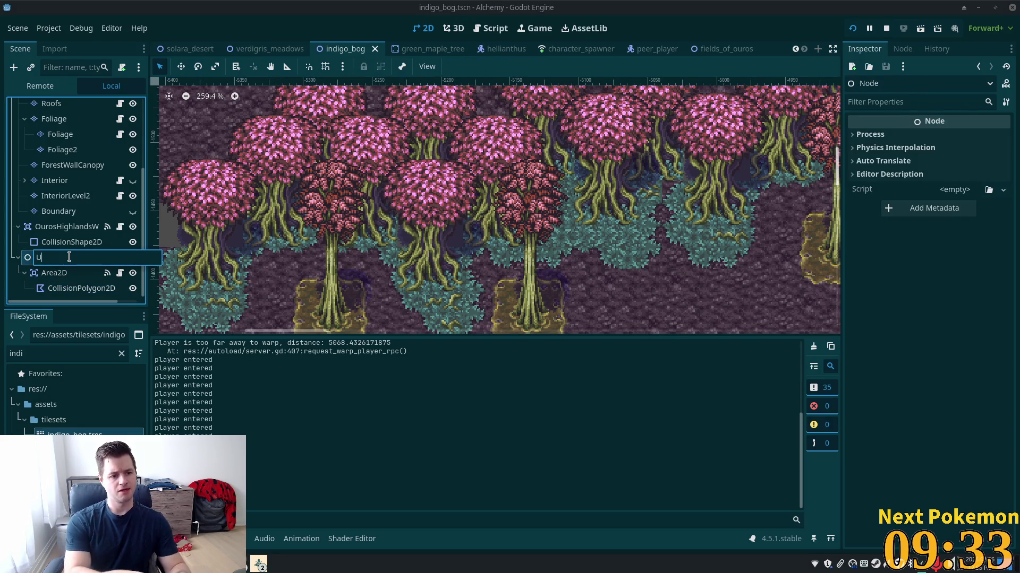
{"action": "type", "text": "UtilityNodes"}
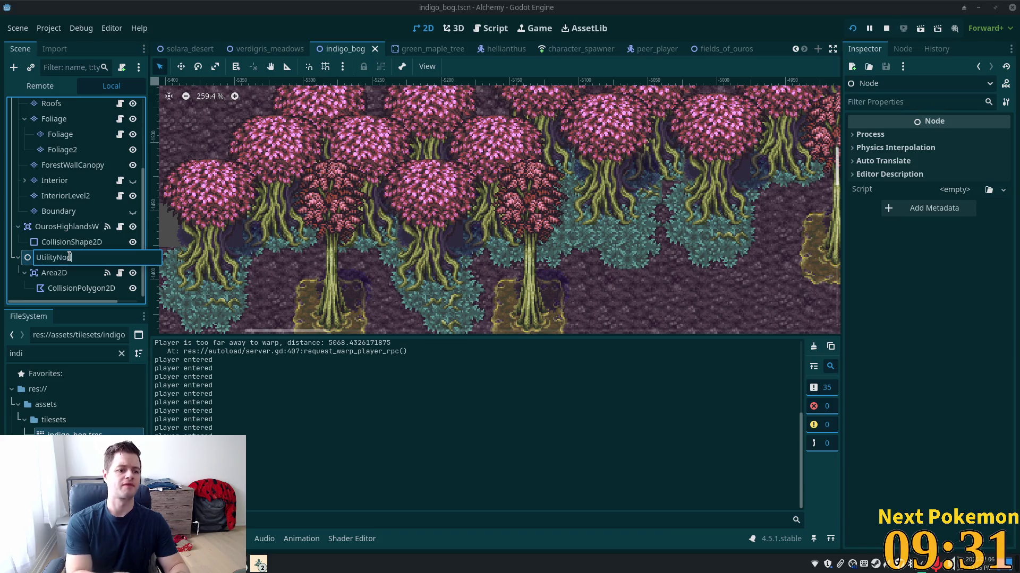
{"action": "key", "text": "Return"}
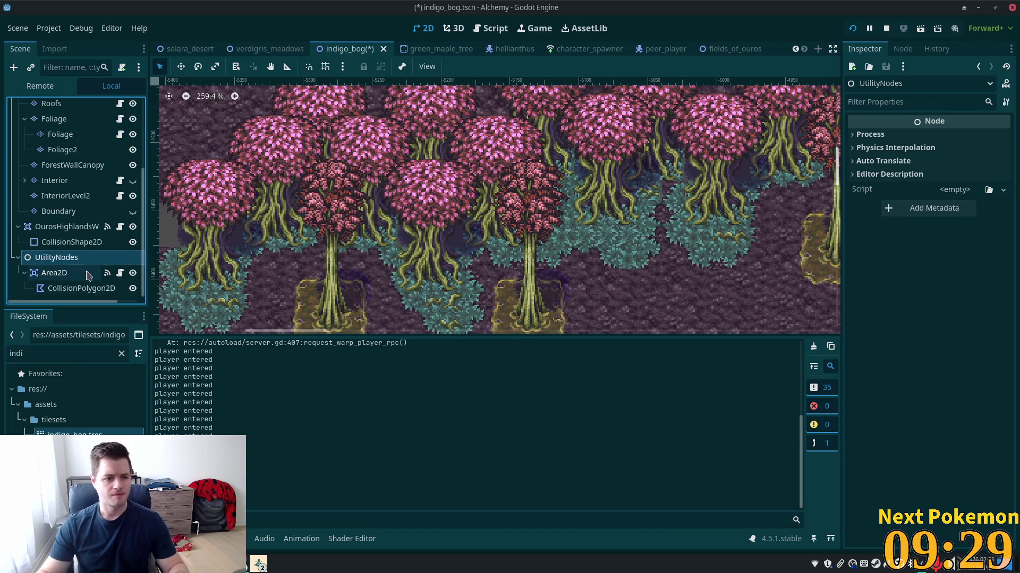
- Rename its Area2D child to Area2DHighgrass
{"action": "left_click", "coordinate": [69, 276]}
{"action": "left_click", "coordinate": [68, 277]}
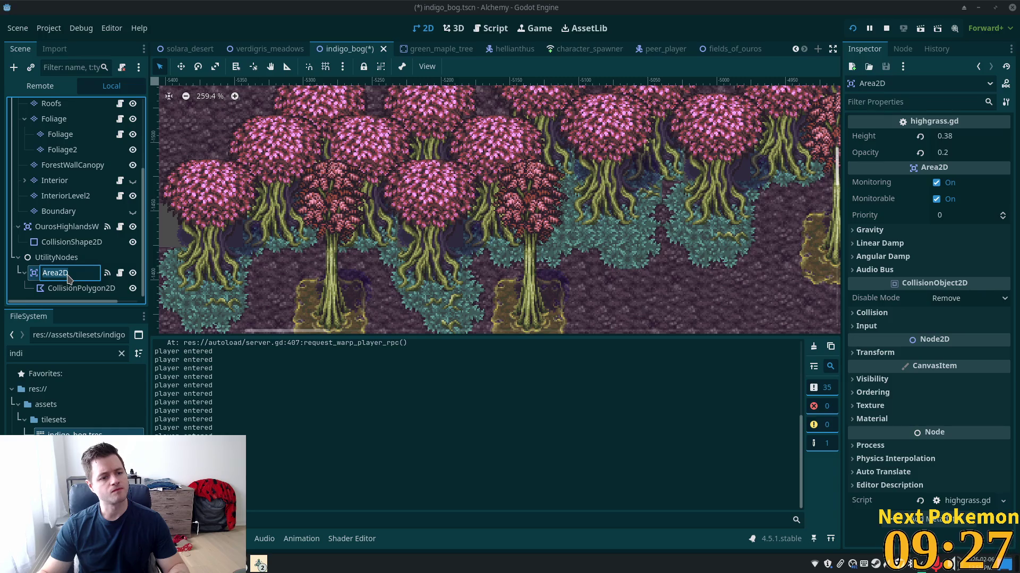
{"action": "left_click", "coordinate": [82, 274]}
{"action": "type", "text": "Hig"}
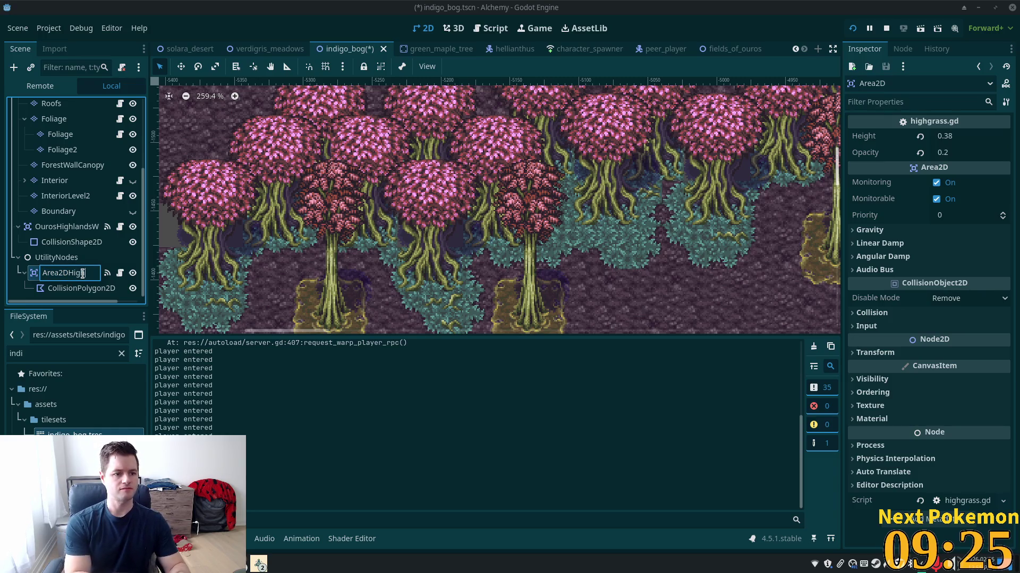
{"action": "type", "text": "hgrass"}
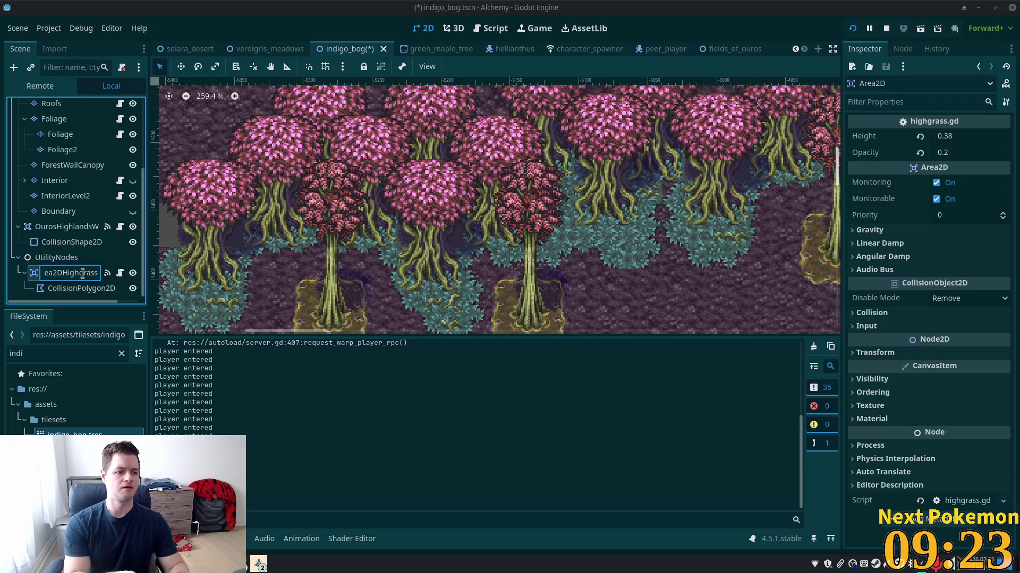
{"action": "key", "text": "Return"}
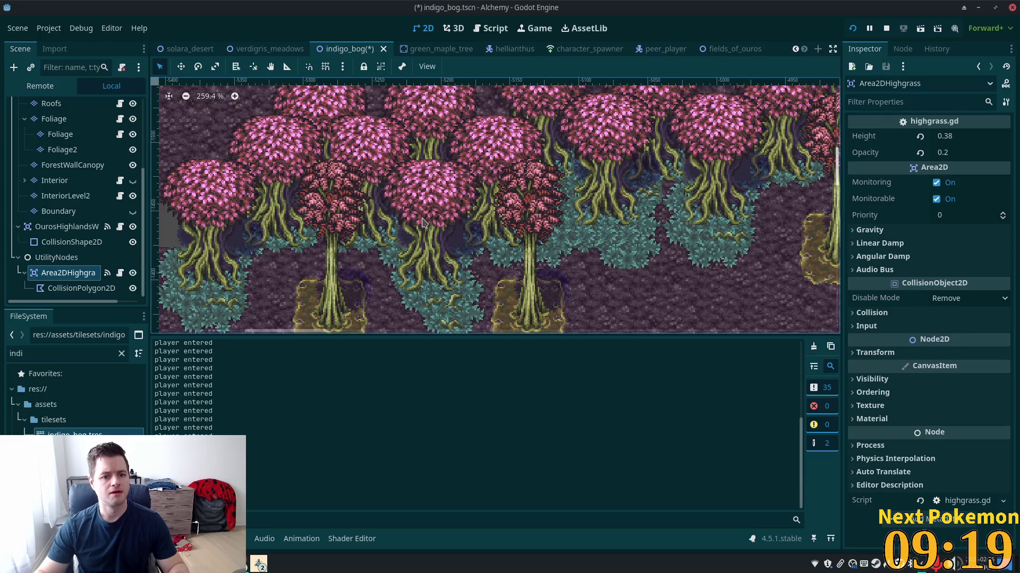
{"action": "scroll", "coordinate": [58, 133], "scroll_direction": "up", "scroll_amount": 2}
{"action": "scroll", "coordinate": [58, 132], "scroll_direction": "up", "scroll_amount": 3}
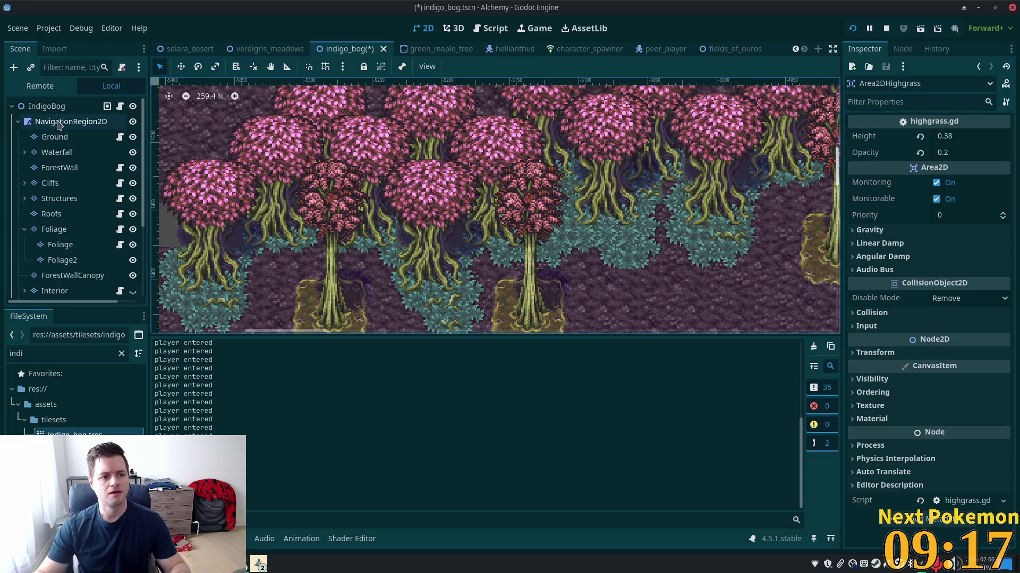
- Paint two grass tuft tiles from the rainforest jungle atlas onto the Ground layer beside the teal grass
{"action": "left_click", "coordinate": [54, 136]}
{"action": "scroll", "coordinate": [376, 292], "scroll_direction": "up", "scroll_amount": 1}
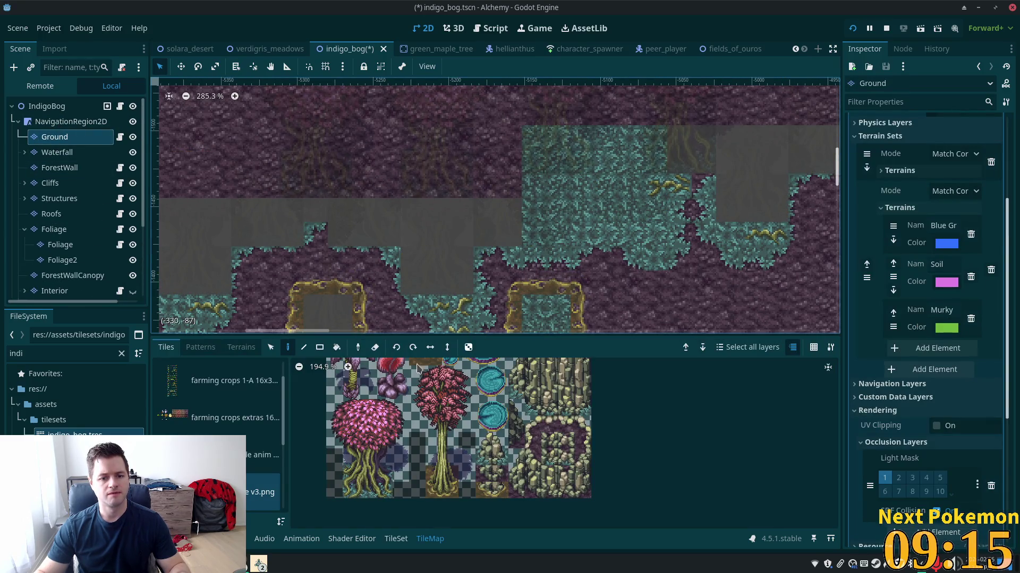
{"action": "scroll", "coordinate": [460, 490], "scroll_direction": "up", "scroll_amount": 3}
{"action": "scroll", "coordinate": [382, 414], "scroll_direction": "up", "scroll_amount": 3}
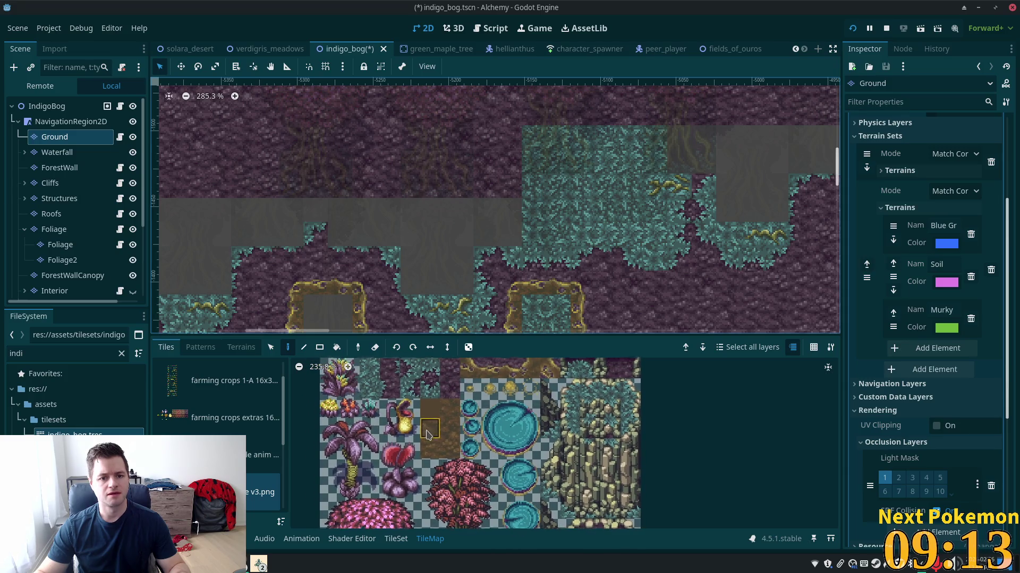
{"action": "left_click", "coordinate": [360, 388]}
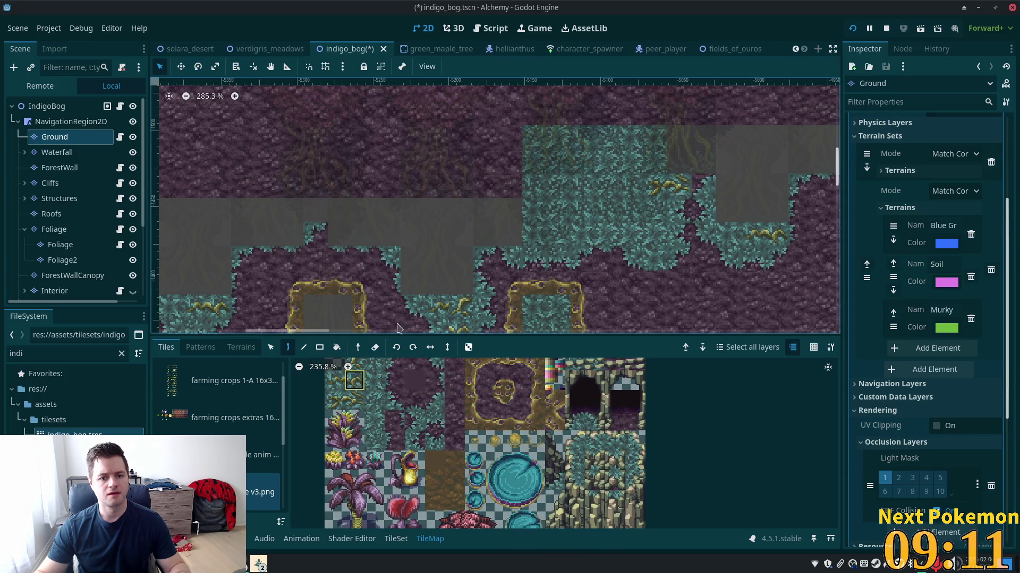
{"action": "left_click", "coordinate": [460, 233]}
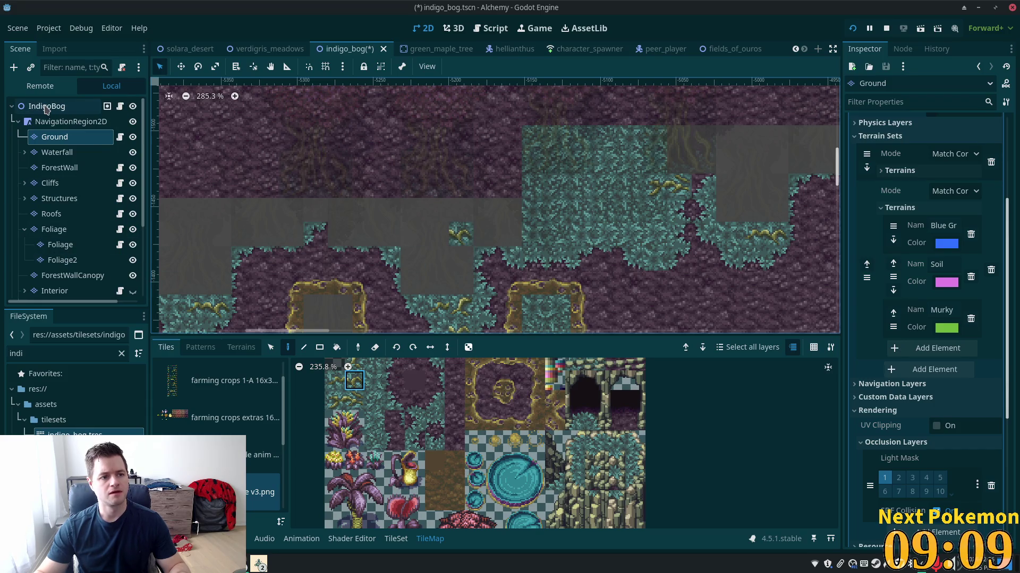
{"action": "left_click", "coordinate": [47, 108]}
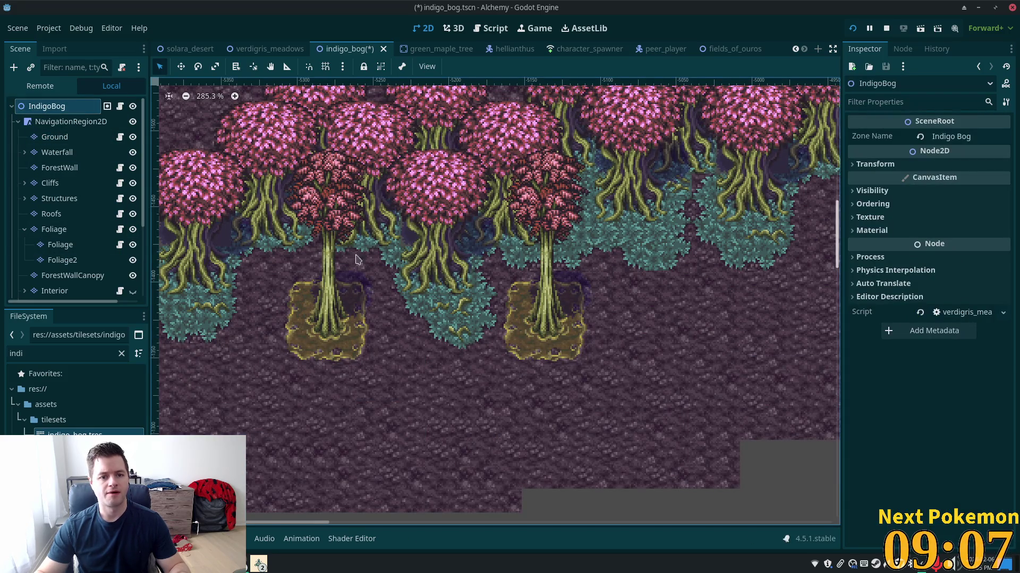
{"action": "left_click", "coordinate": [55, 137]}
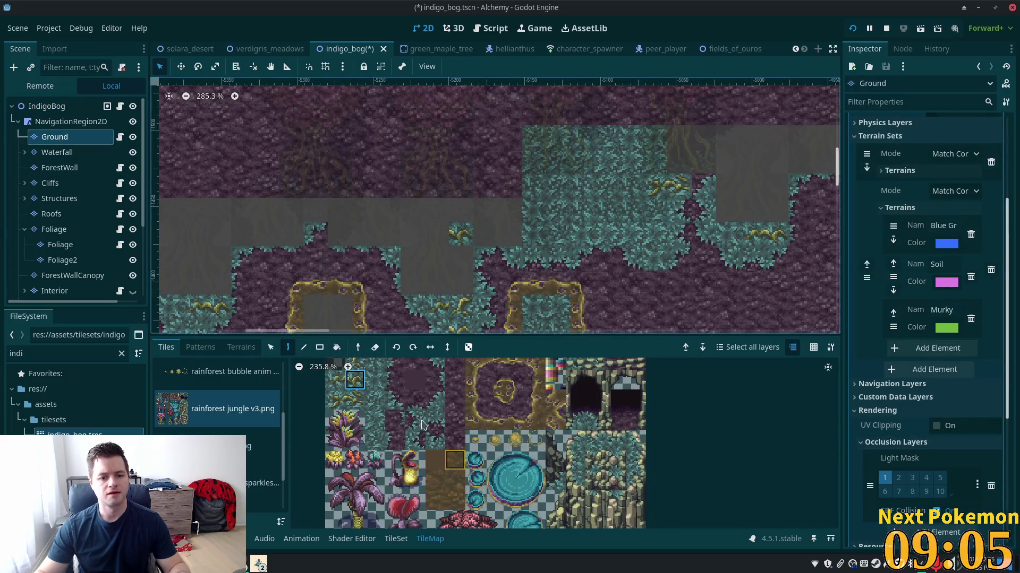
{"action": "left_click", "coordinate": [335, 379]}
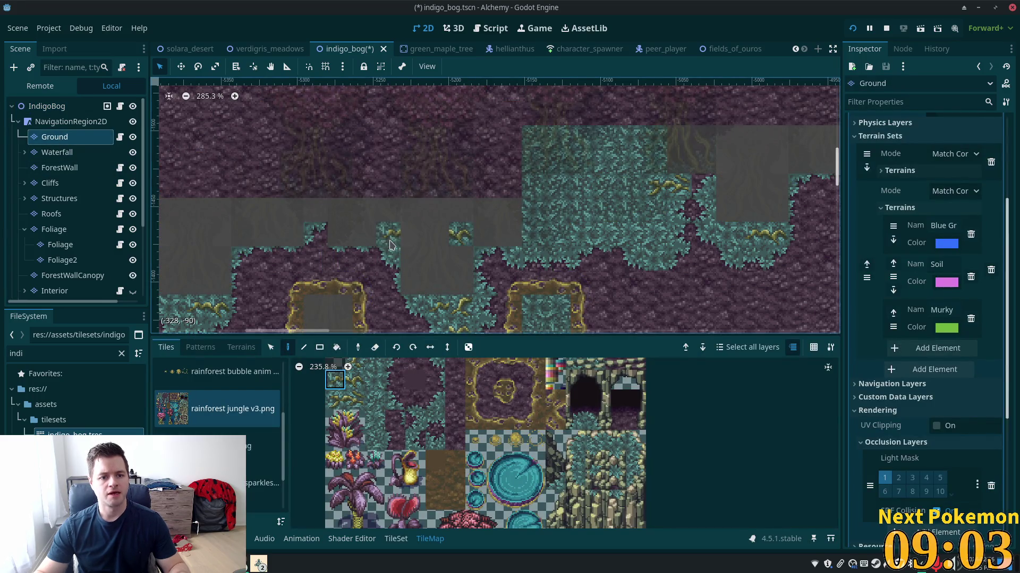
{"action": "left_click", "coordinate": [47, 107]}
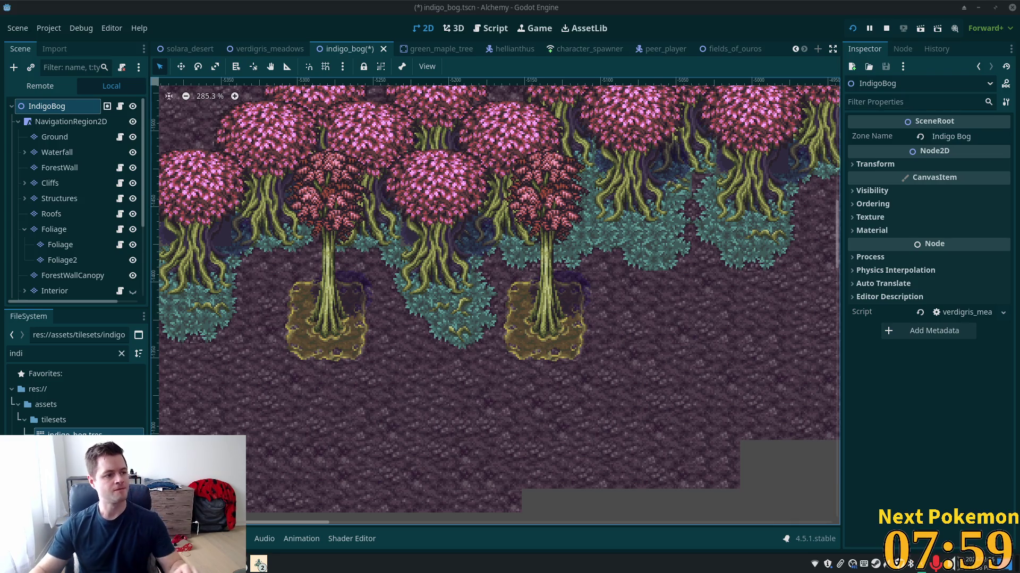
- Inspect the Ground layer's gaps beside the pink tree roots, switching between the layer and the full scene
{"action": "scroll", "coordinate": [448, 264], "scroll_direction": "up", "scroll_amount": 10}
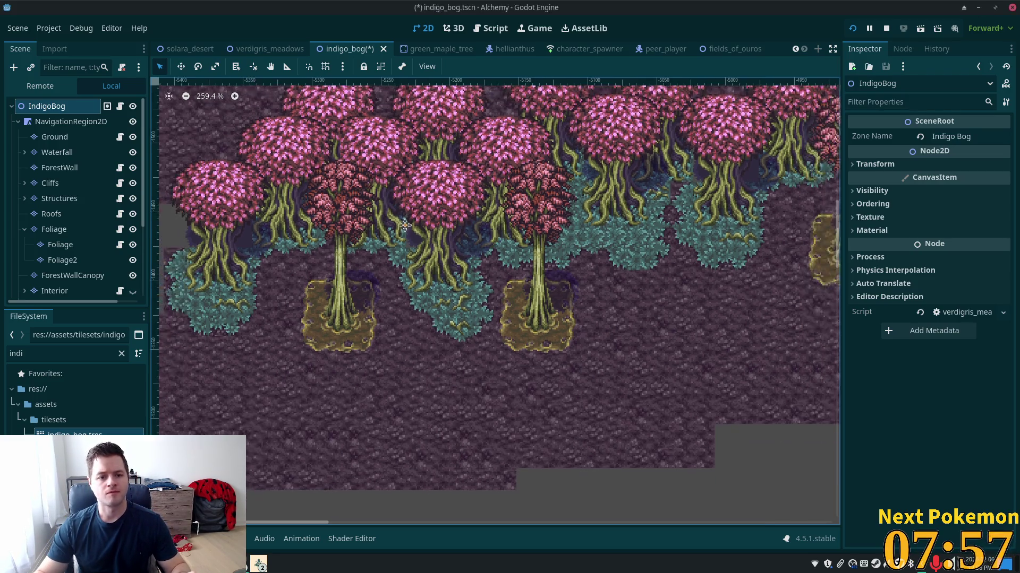
{"action": "scroll", "coordinate": [467, 251], "scroll_direction": "up", "scroll_amount": 5}
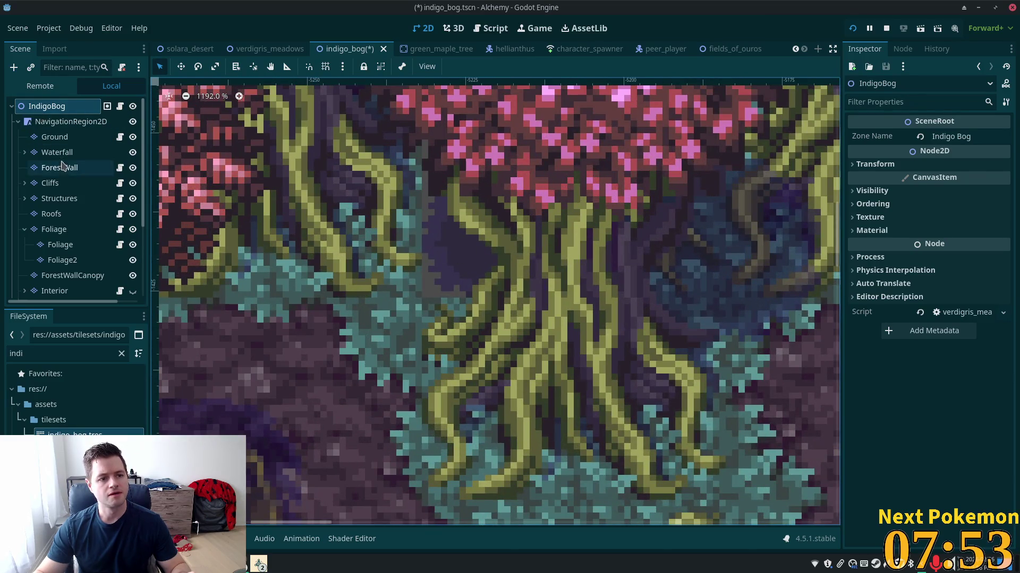
{"action": "left_click", "coordinate": [53, 137]}
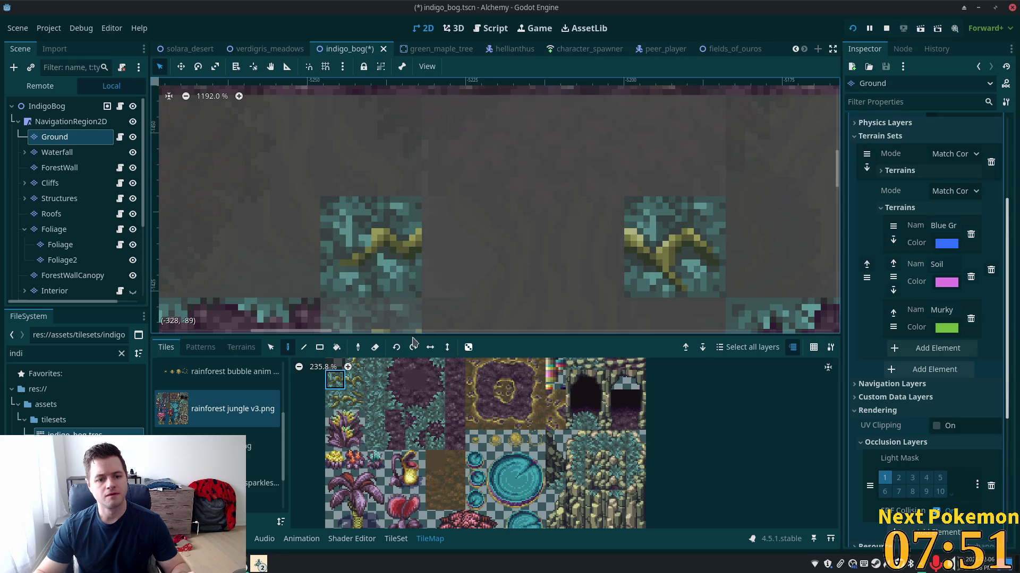
{"action": "left_click", "coordinate": [47, 107]}
{"action": "scroll", "coordinate": [290, 182], "scroll_direction": "down", "scroll_amount": 6}
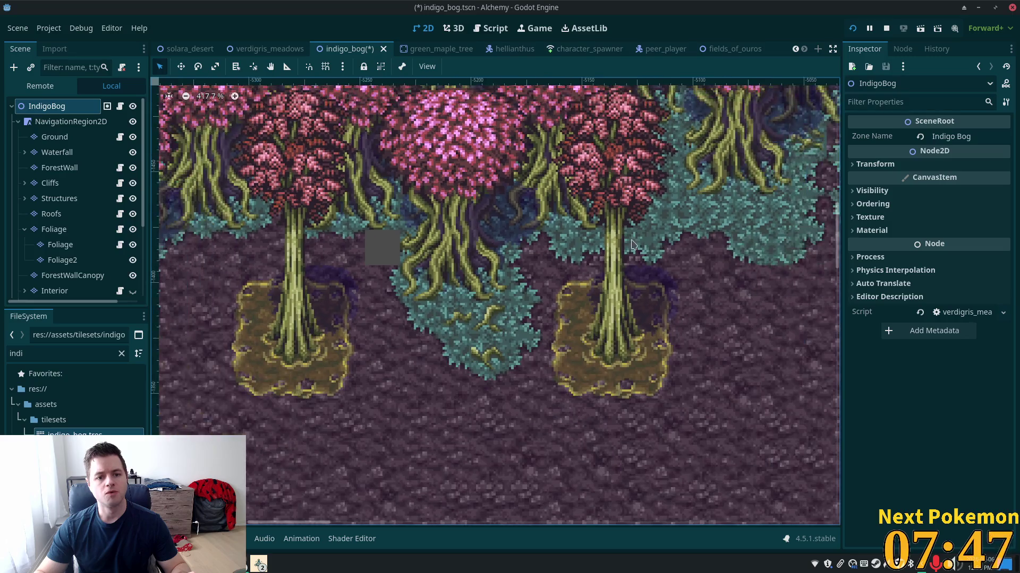
{"action": "scroll", "coordinate": [238, 254], "scroll_direction": "up", "scroll_amount": 5}
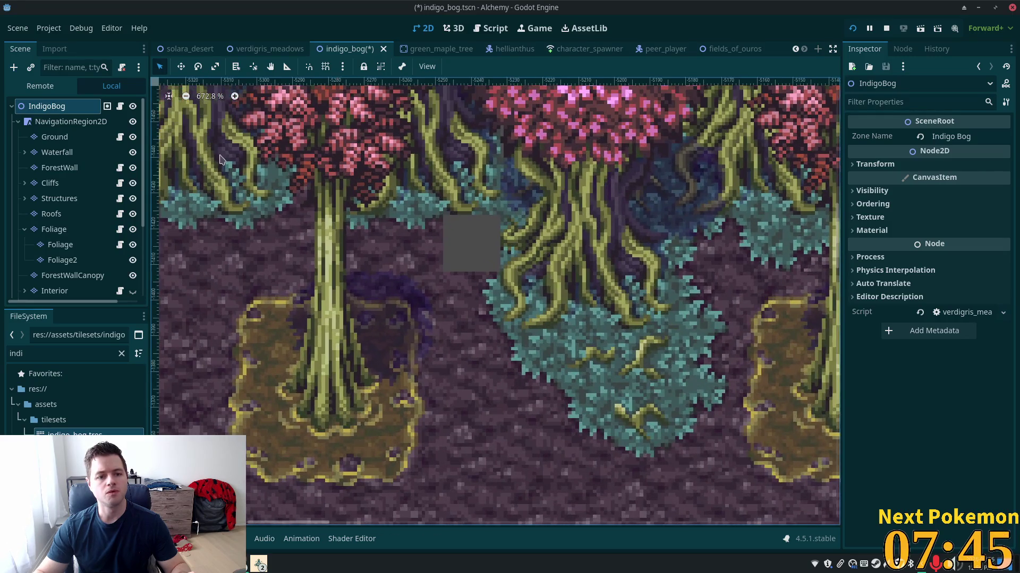
{"action": "left_click", "coordinate": [53, 137]}
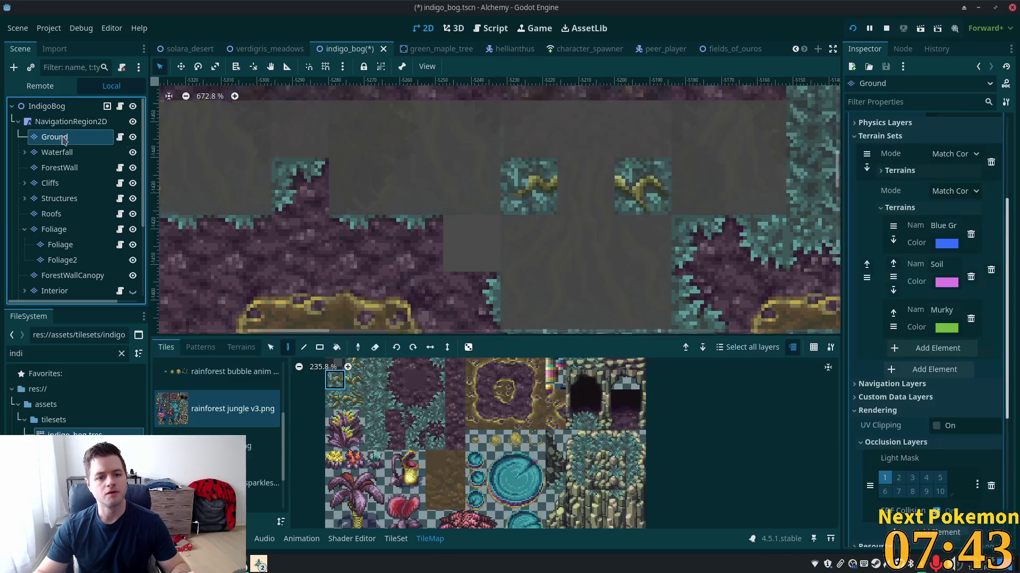
{"action": "left_click", "coordinate": [60, 109]}
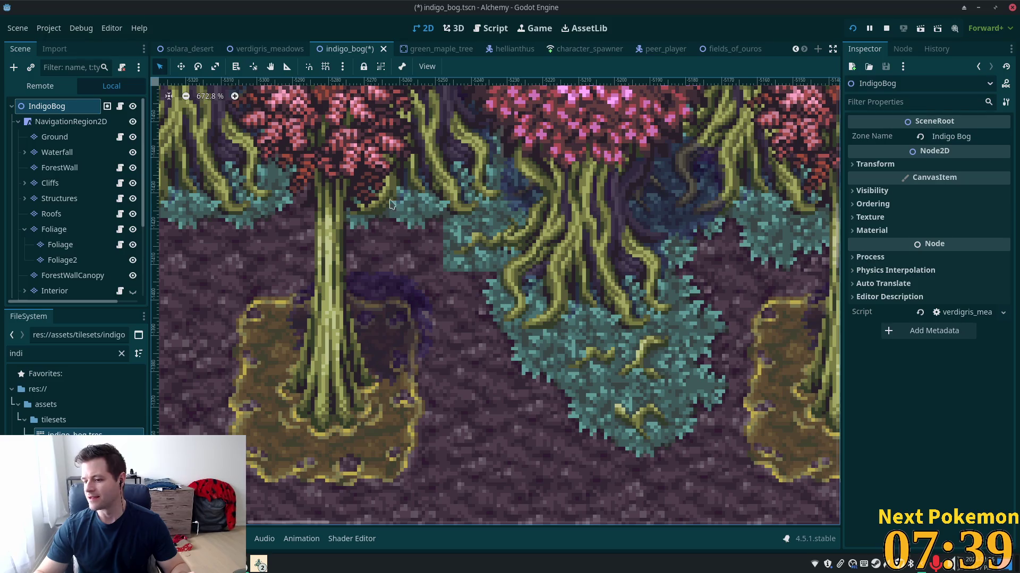
{"action": "scroll", "coordinate": [503, 235], "scroll_direction": "down", "scroll_amount": 3}
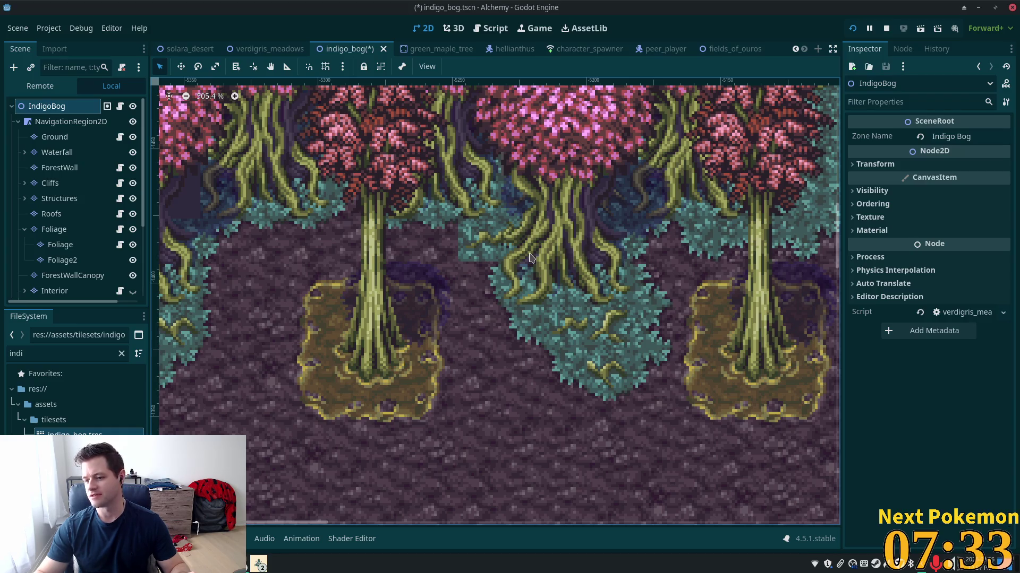
{"action": "scroll", "coordinate": [643, 286], "scroll_direction": "down", "scroll_amount": 3}
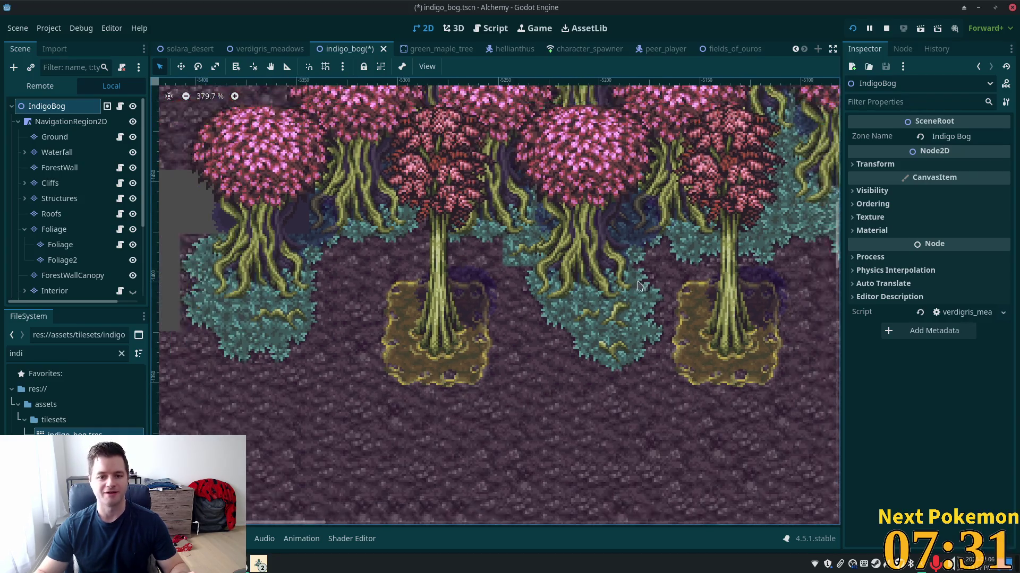
{"action": "scroll", "coordinate": [535, 265], "scroll_direction": "up", "scroll_amount": 3}
{"action": "scroll", "coordinate": [535, 266], "scroll_direction": "up", "scroll_amount": 3}
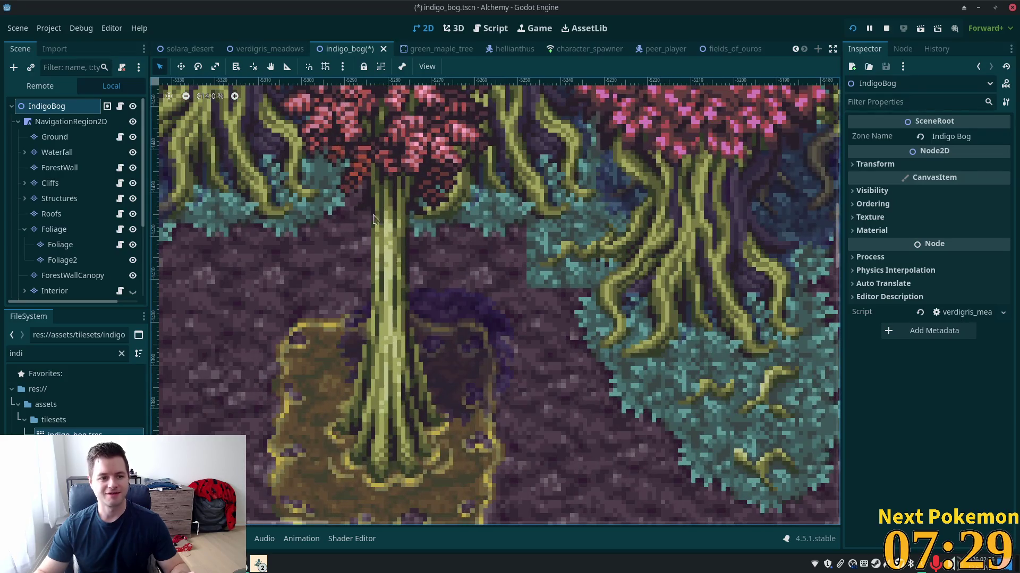
- Paint the teal grass edge tile into the Ground layer gap and return to the full scene
{"action": "left_click", "coordinate": [63, 138]}
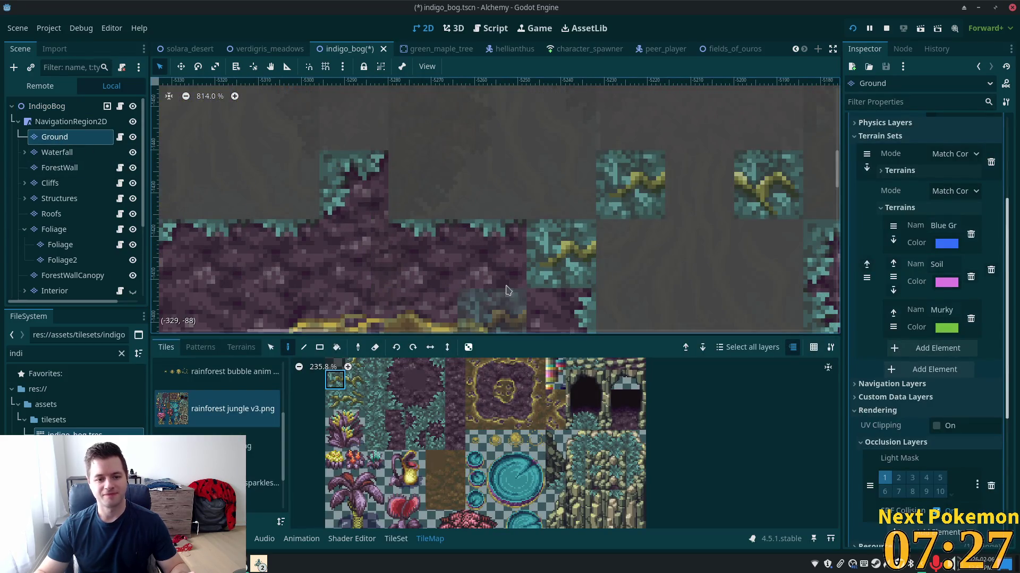
{"action": "scroll", "coordinate": [372, 255], "scroll_direction": "down", "scroll_amount": 2}
{"action": "left_click", "coordinate": [439, 362]}
{"action": "left_click", "coordinate": [547, 288]}
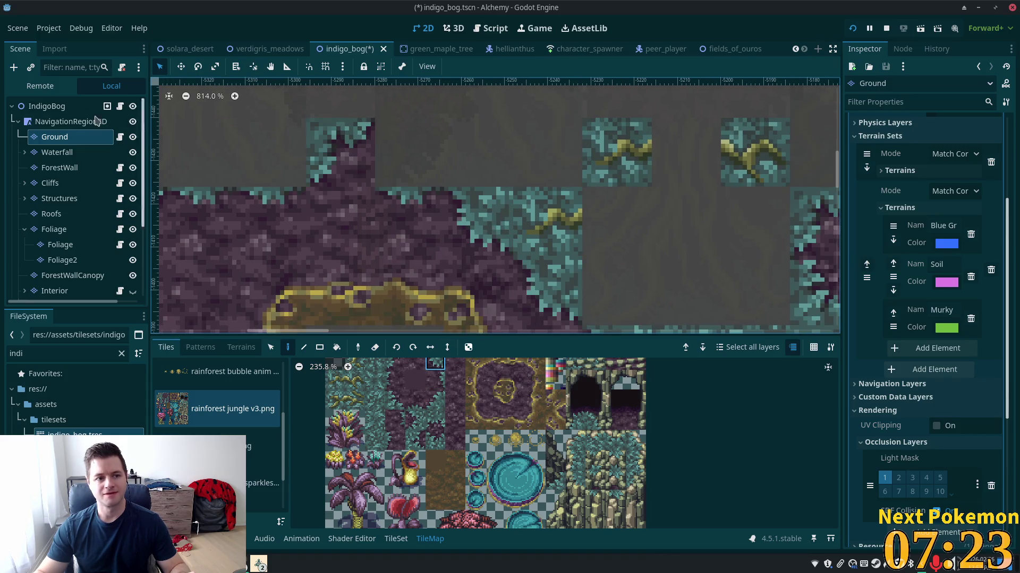
{"action": "left_click", "coordinate": [47, 107]}
{"action": "scroll", "coordinate": [307, 239], "scroll_direction": "down", "scroll_amount": 3}
{"action": "scroll", "coordinate": [712, 318], "scroll_direction": "down", "scroll_amount": 2}
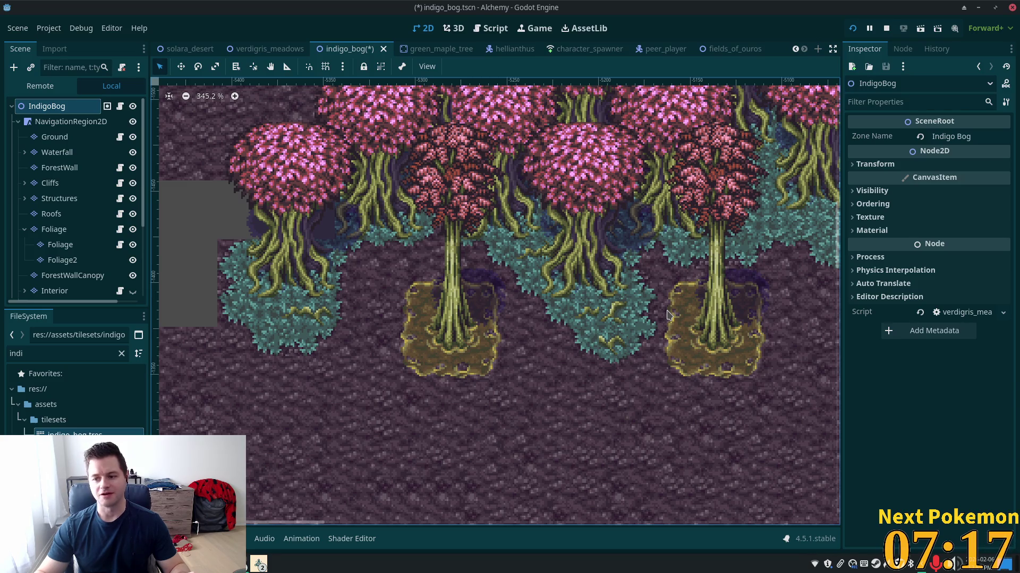
{"action": "scroll", "coordinate": [637, 308], "scroll_direction": "down", "scroll_amount": 2}
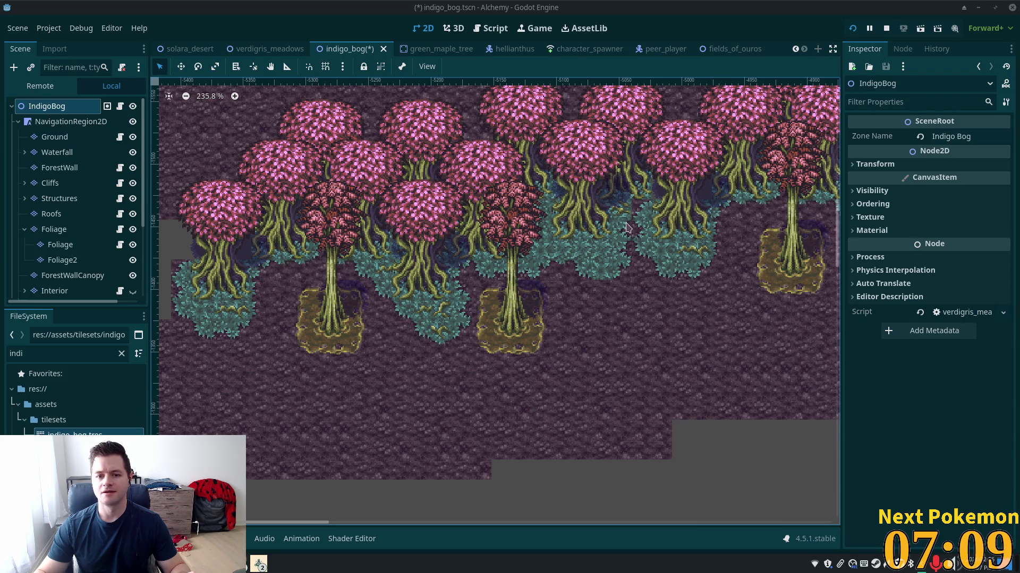
{"action": "scroll", "coordinate": [441, 367], "scroll_direction": "down", "scroll_amount": 4}
{"action": "scroll", "coordinate": [440, 367], "scroll_direction": "up", "scroll_amount": 2}
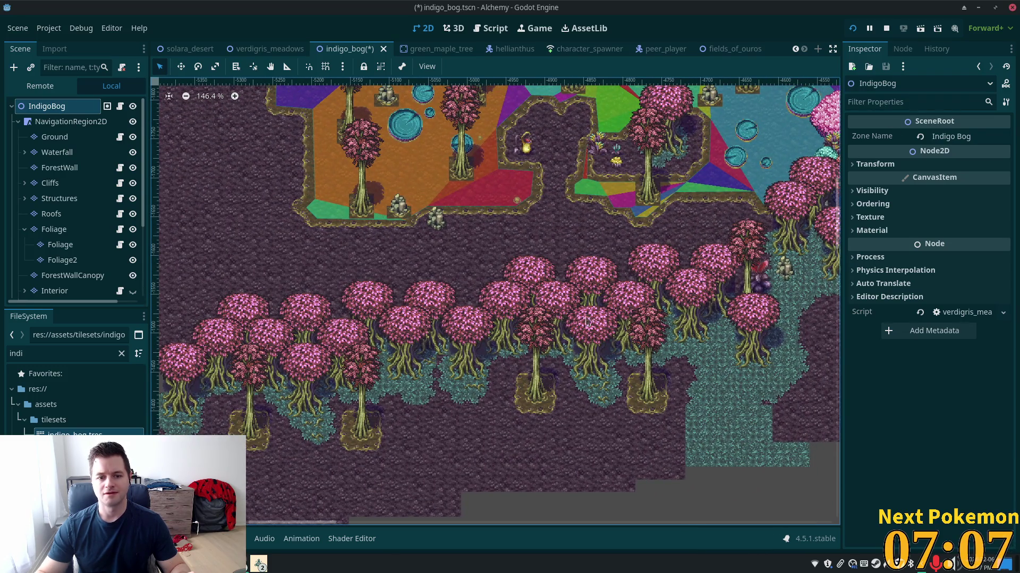
- Make the Boundary layer visible and pick the triangular tile from boundary_tiles_16x16
{"action": "scroll", "coordinate": [394, 373], "scroll_direction": "up", "scroll_amount": 5}
{"action": "left_click", "coordinate": [432, 298]}
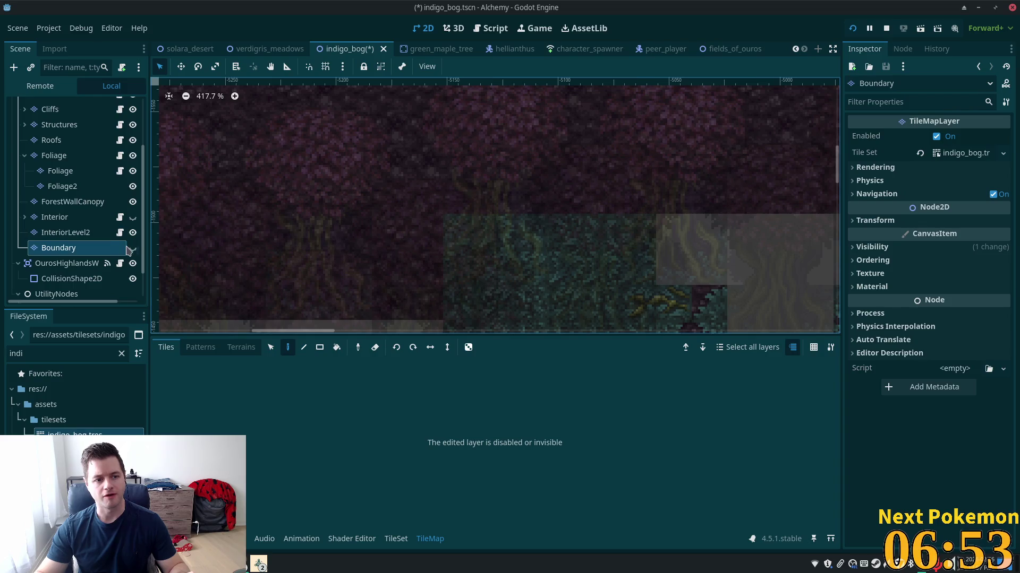
{"action": "left_click", "coordinate": [133, 248]}
{"action": "scroll", "coordinate": [212, 420], "scroll_direction": "up", "scroll_amount": 5}
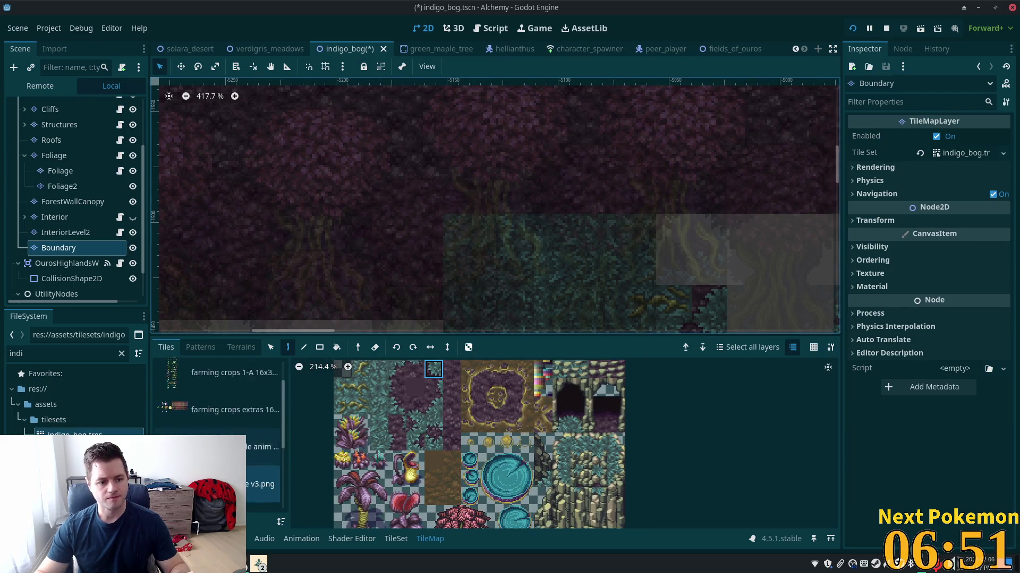
{"action": "left_click", "coordinate": [223, 374]}
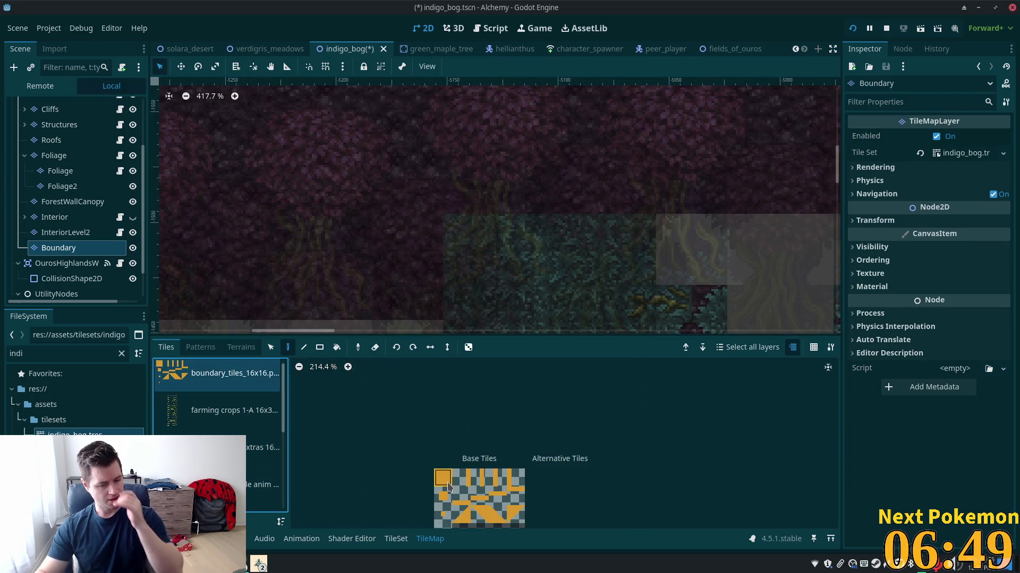
{"action": "left_click", "coordinate": [461, 477]}
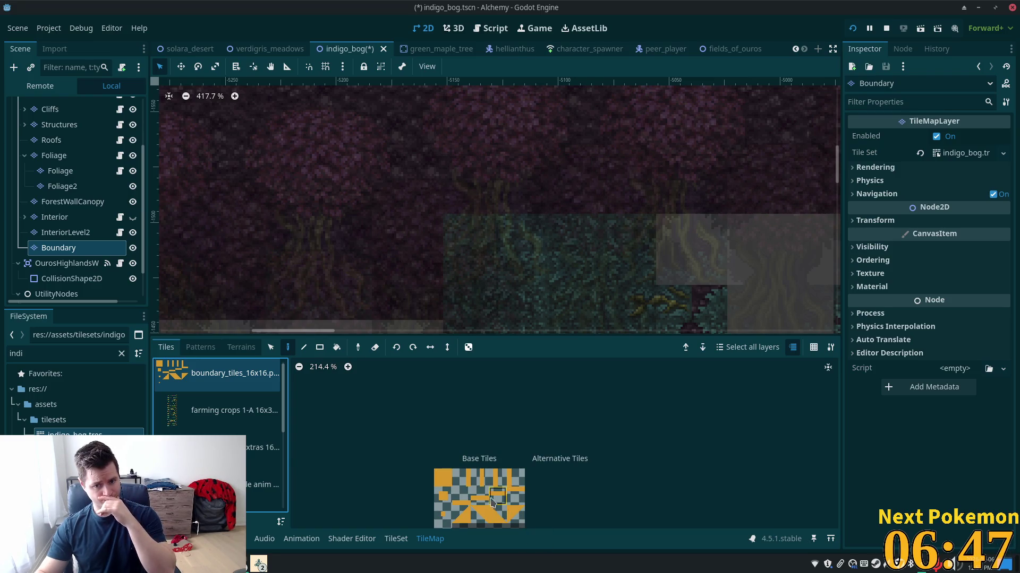
{"action": "scroll", "coordinate": [484, 499], "scroll_direction": "down", "scroll_amount": 1}
{"action": "left_click", "coordinate": [461, 515]}
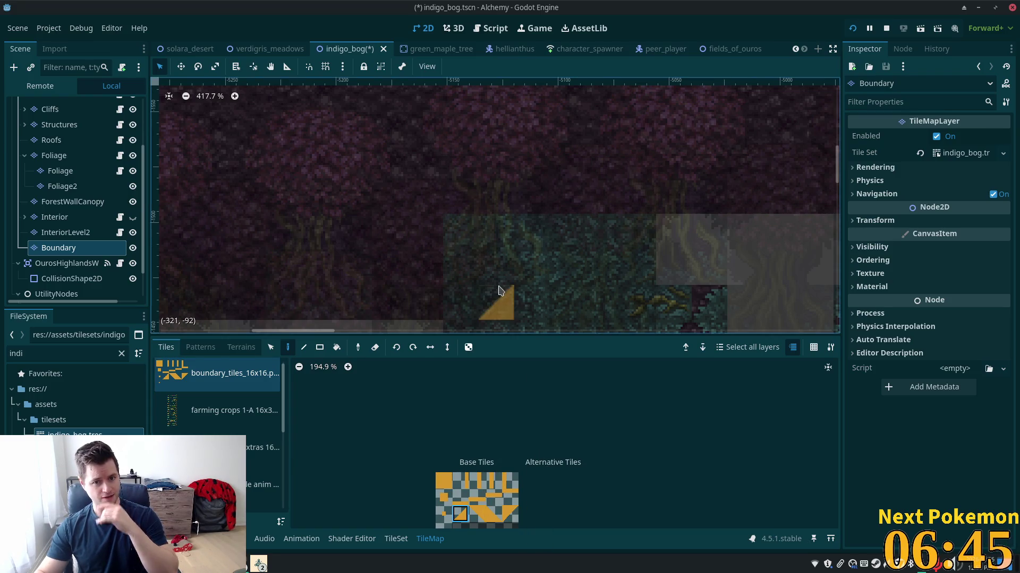
{"action": "scroll", "coordinate": [643, 276], "scroll_direction": "down", "scroll_amount": 3}
{"action": "scroll", "coordinate": [637, 223], "scroll_direction": "left", "scroll_amount": 2}
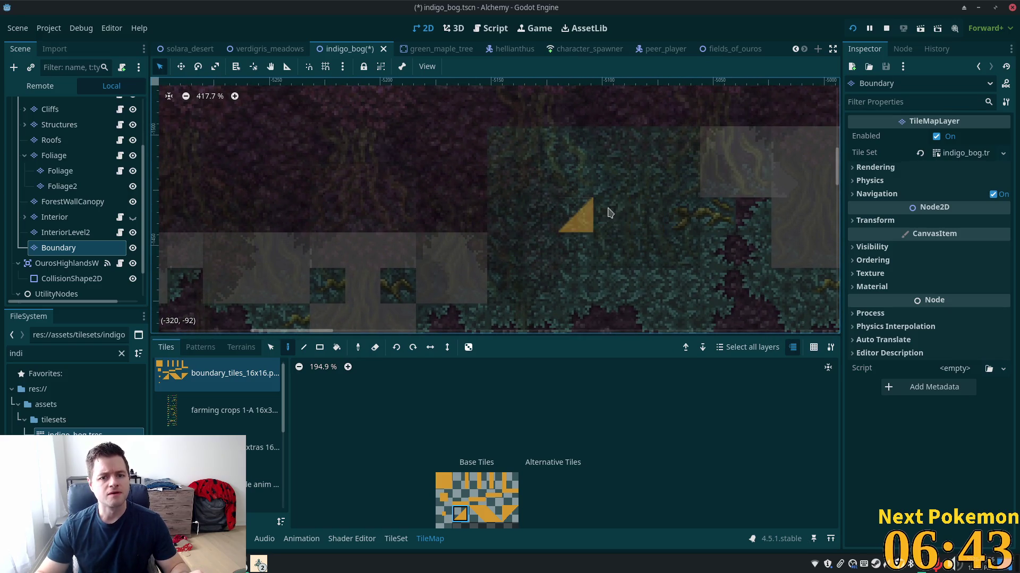
{"action": "scroll", "coordinate": [498, 272], "scroll_direction": "up", "scroll_amount": 1}
{"action": "scroll", "coordinate": [498, 273], "scroll_direction": "left", "scroll_amount": 4}
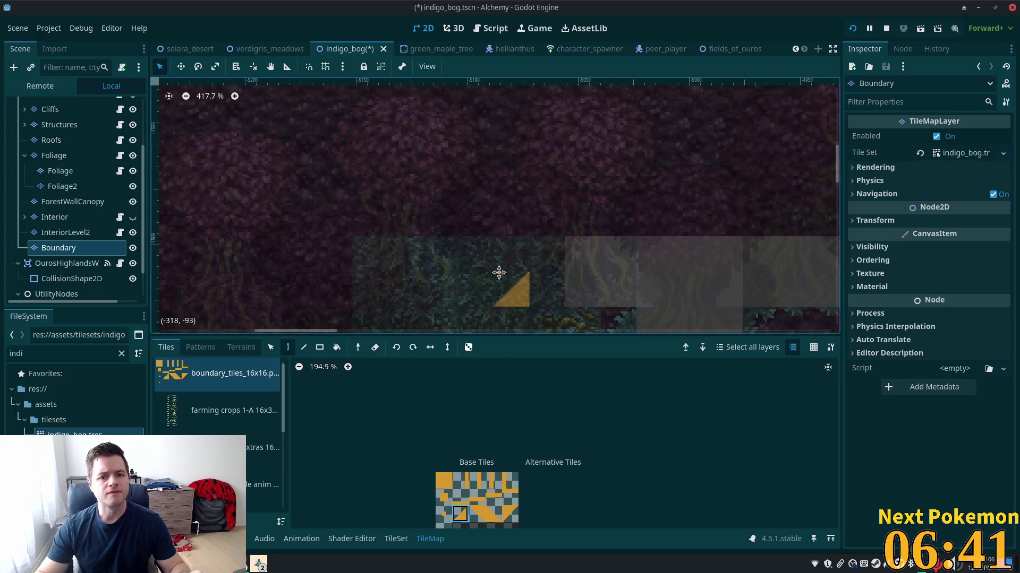
{"action": "scroll", "coordinate": [70, 169], "scroll_direction": "up", "scroll_amount": 5}
- Reselect the Boundary layer, save the indigo_bog scene, and run the game to test it
{"action": "left_click", "coordinate": [47, 107]}
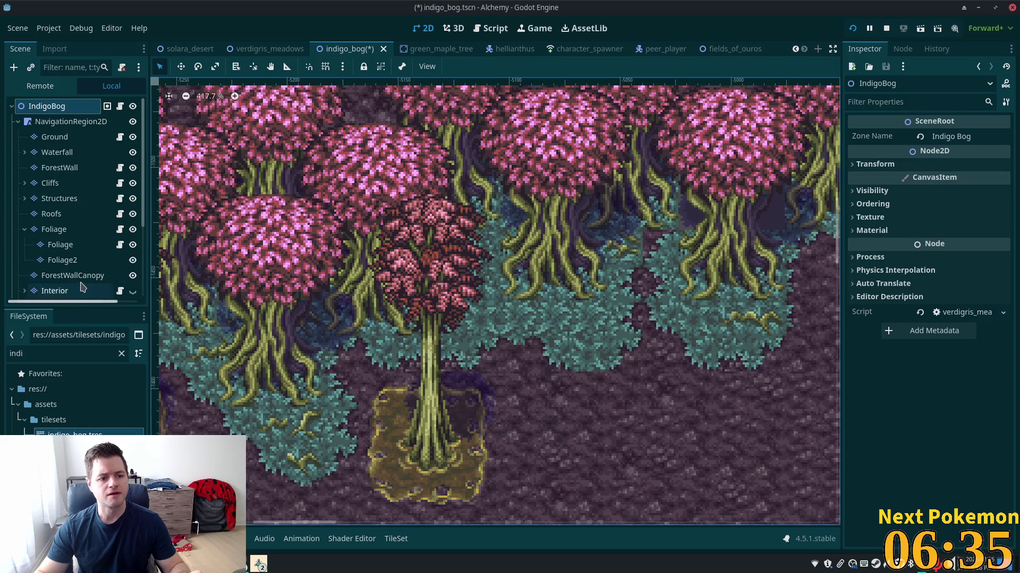
{"action": "scroll", "coordinate": [85, 281], "scroll_direction": "down", "scroll_amount": 3}
{"action": "left_click", "coordinate": [58, 248]}
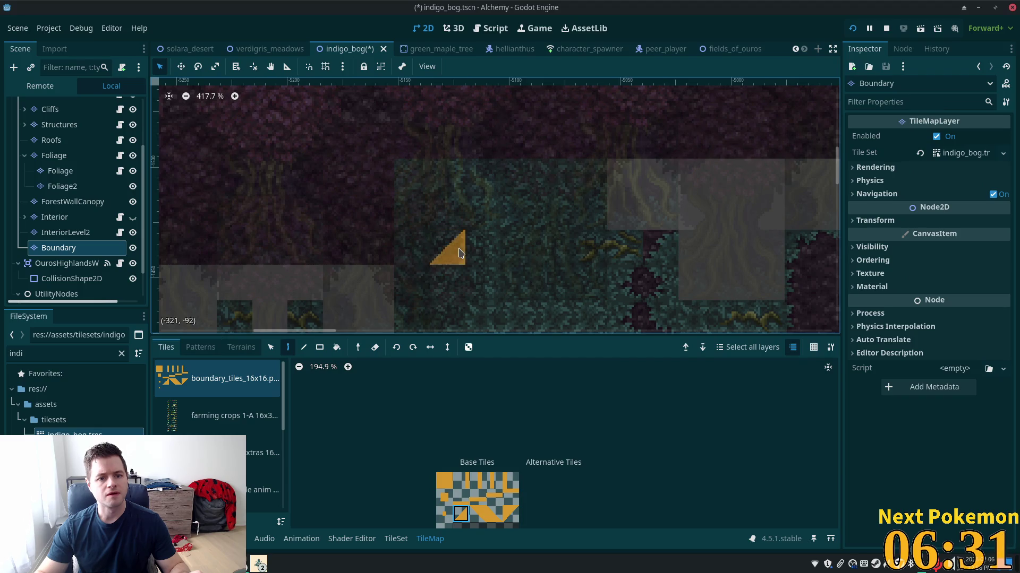
{"action": "key", "text": "ctrl+s"}
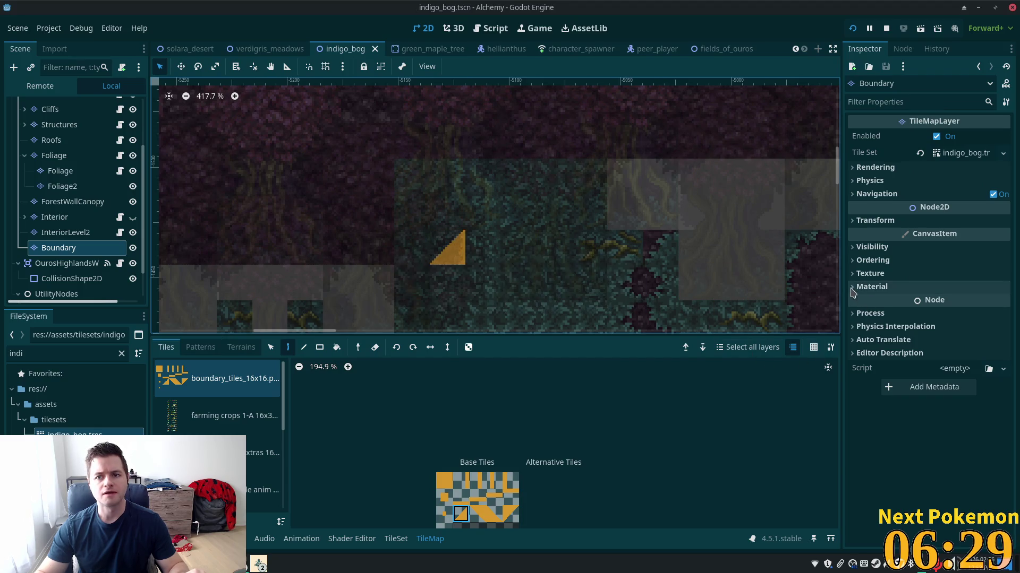
{"action": "left_click", "coordinate": [852, 29]}
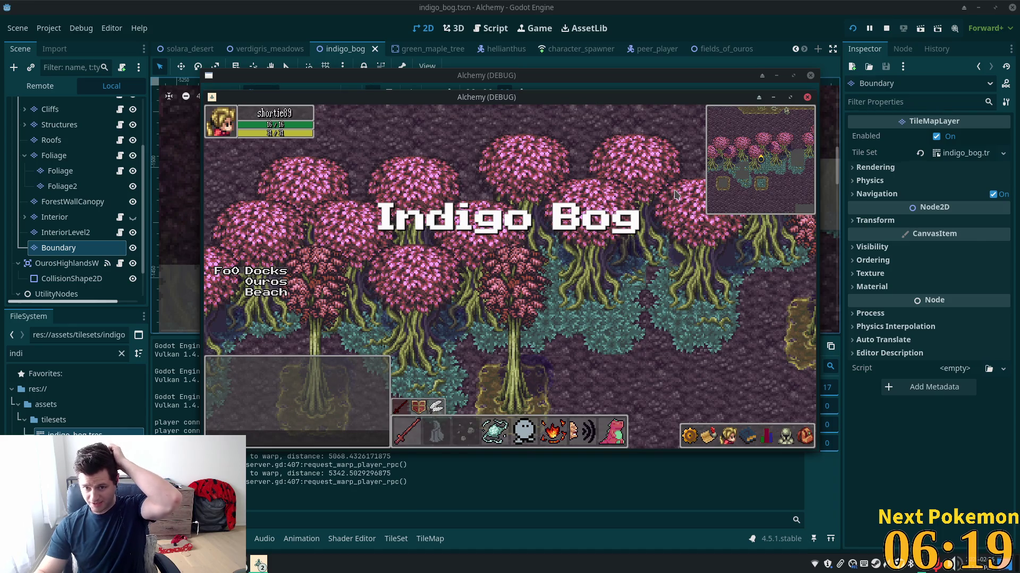
- Walk the character up-left, back down-right, and along the pink tree grove with WASD
{"action": "key", "text": "w"}
{"action": "key", "text": "a"}
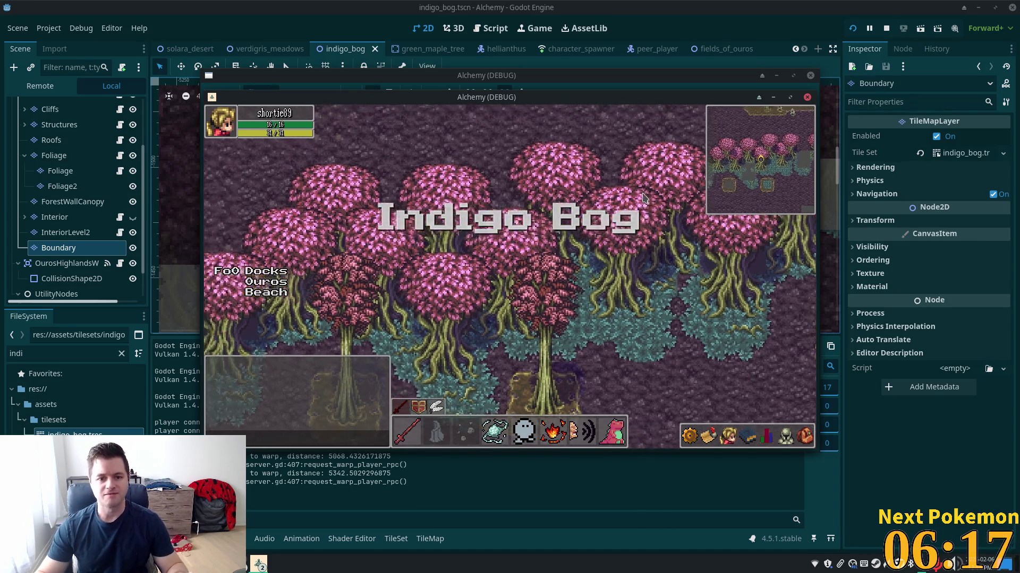
{"action": "key", "text": "w"}
{"action": "key", "text": "a"}
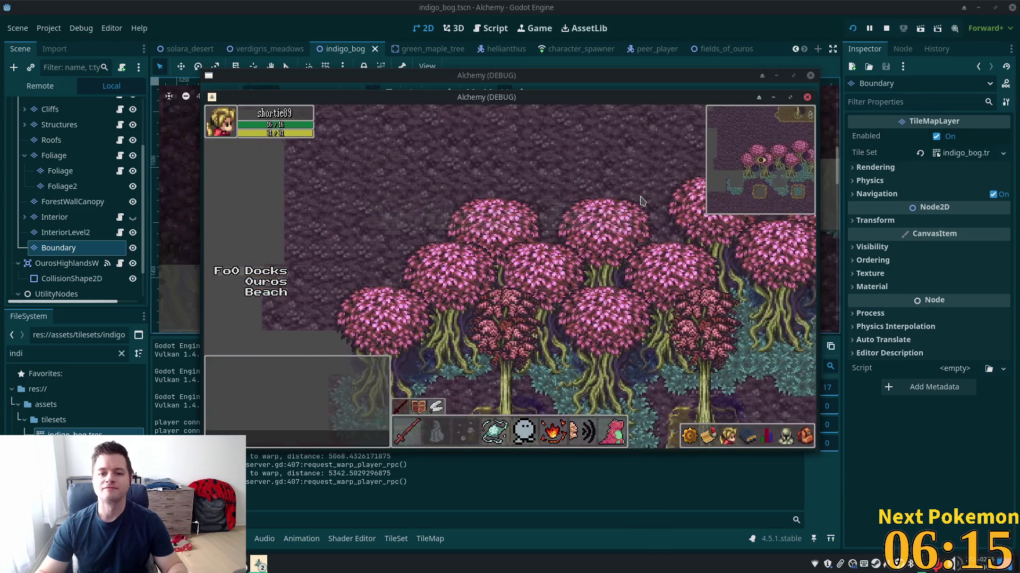
{"action": "key", "text": "s"}
{"action": "key", "text": "d"}
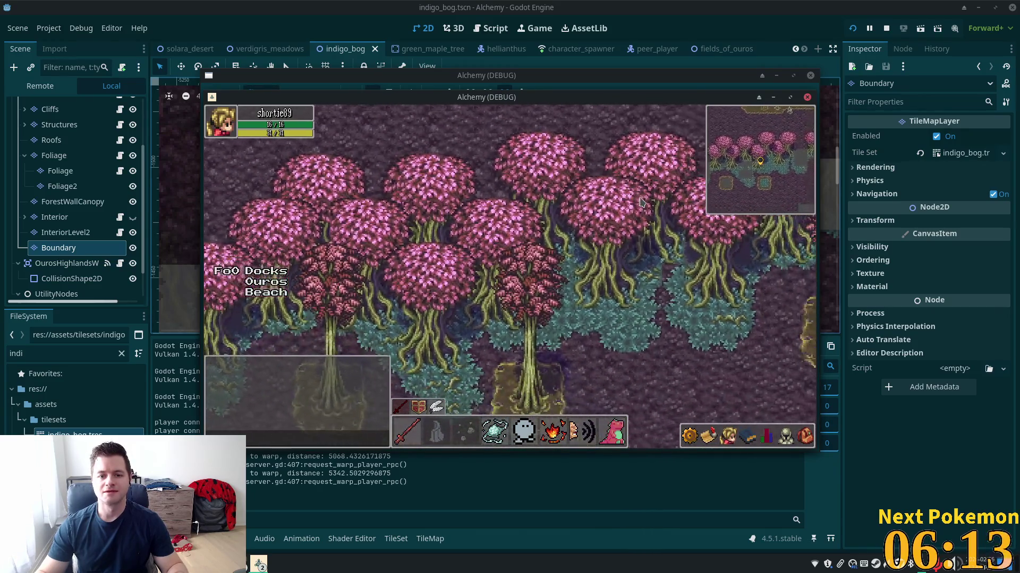
{"action": "key", "text": "a"}
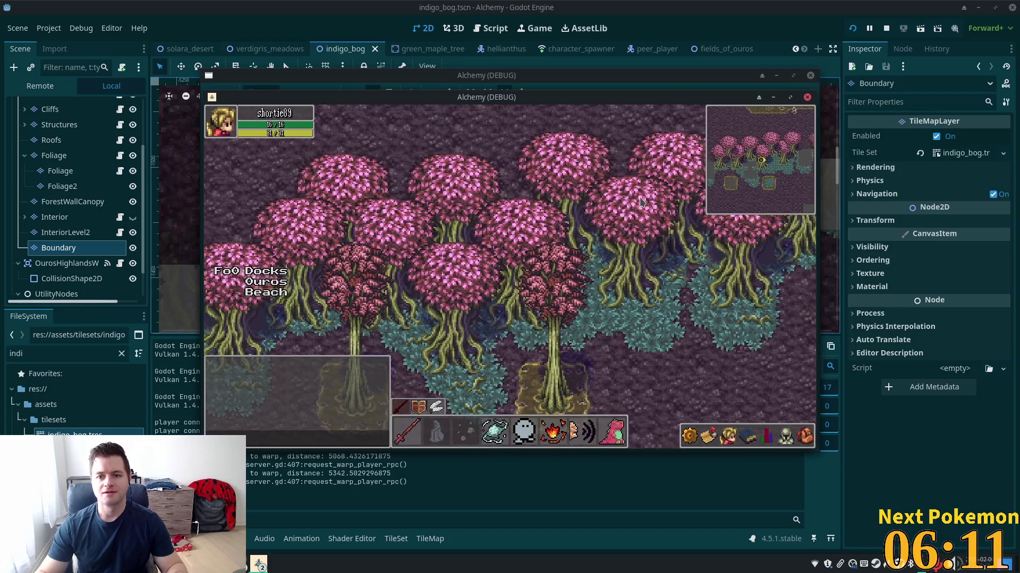
{"action": "key", "text": "w"}
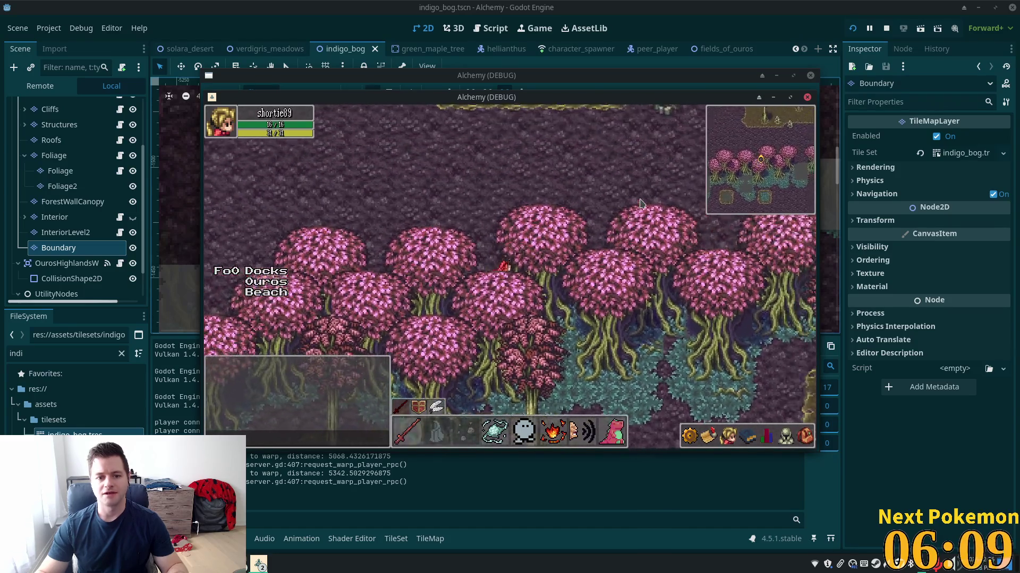
{"action": "key", "text": "s"}
{"action": "key", "text": "d"}
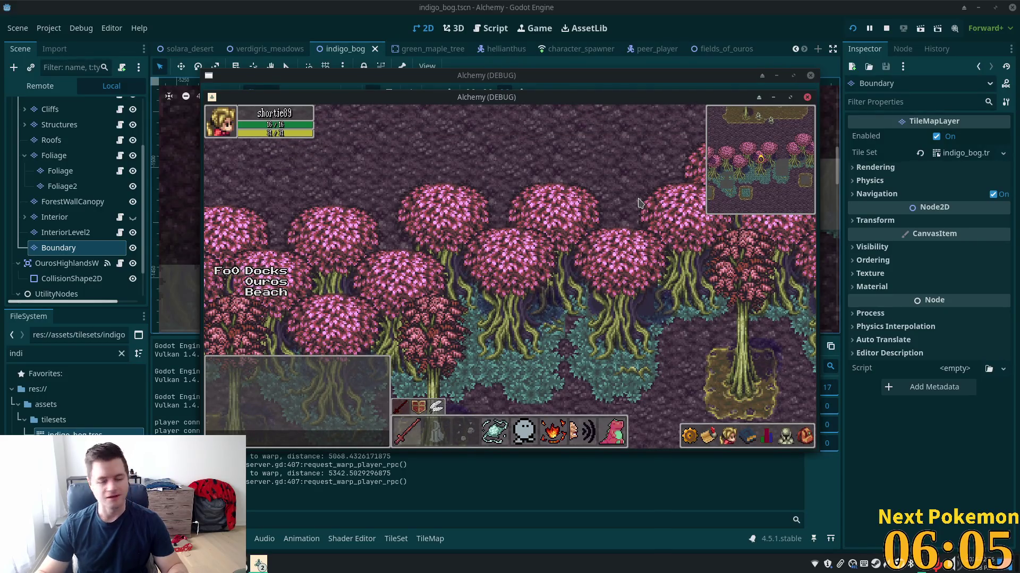
{"action": "key", "text": "d"}
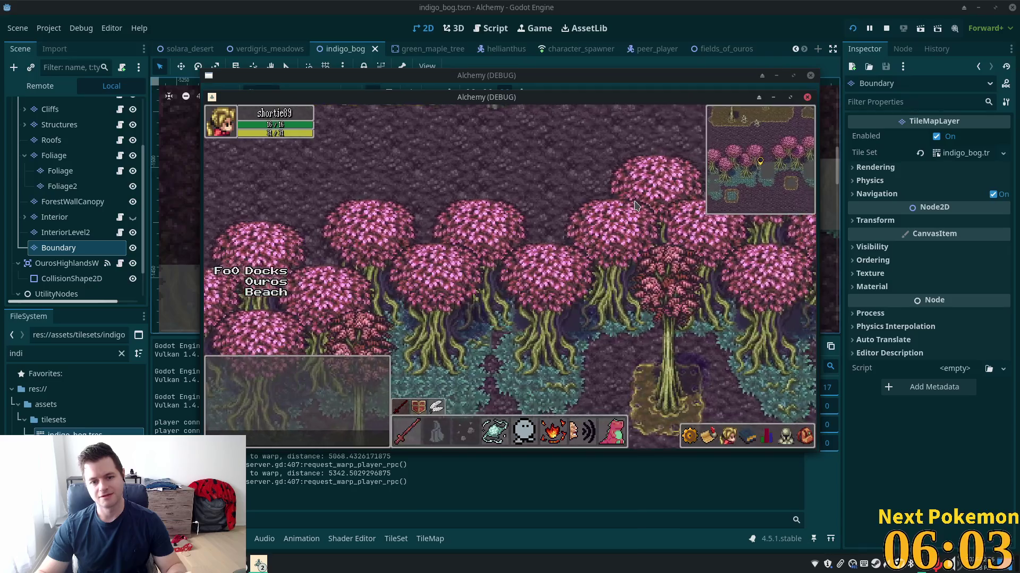
{"action": "key", "text": "w"}
{"action": "key", "text": "a"}
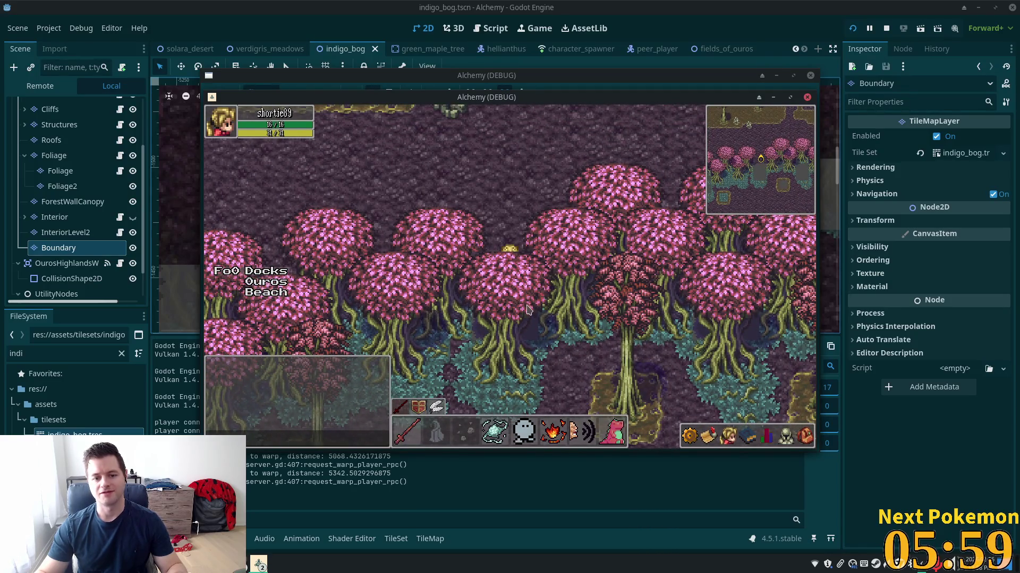
{"action": "key", "text": "w"}
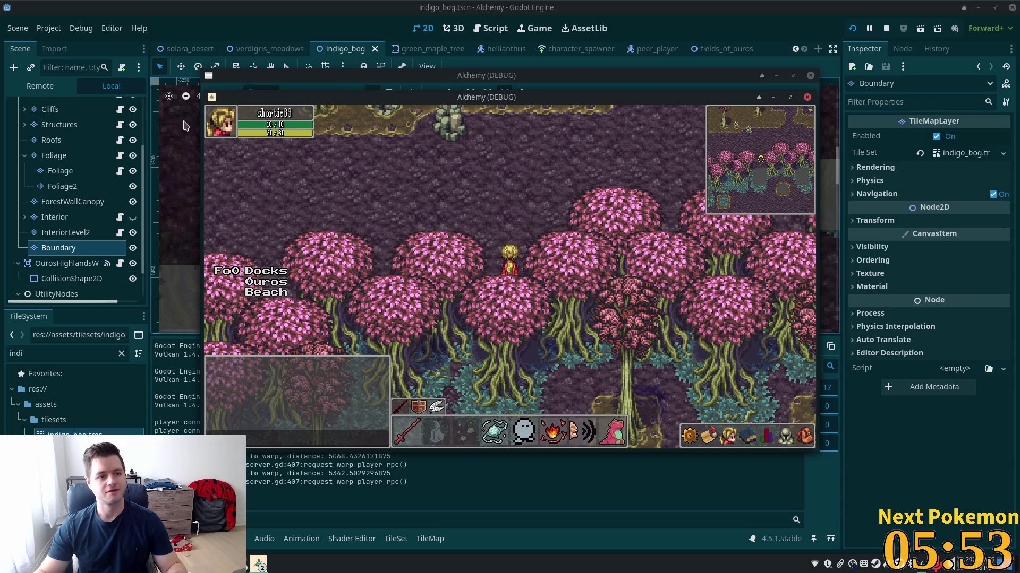
- Move the character down past the trees, then bring the editor back to front
{"action": "left_click", "coordinate": [515, 348]}
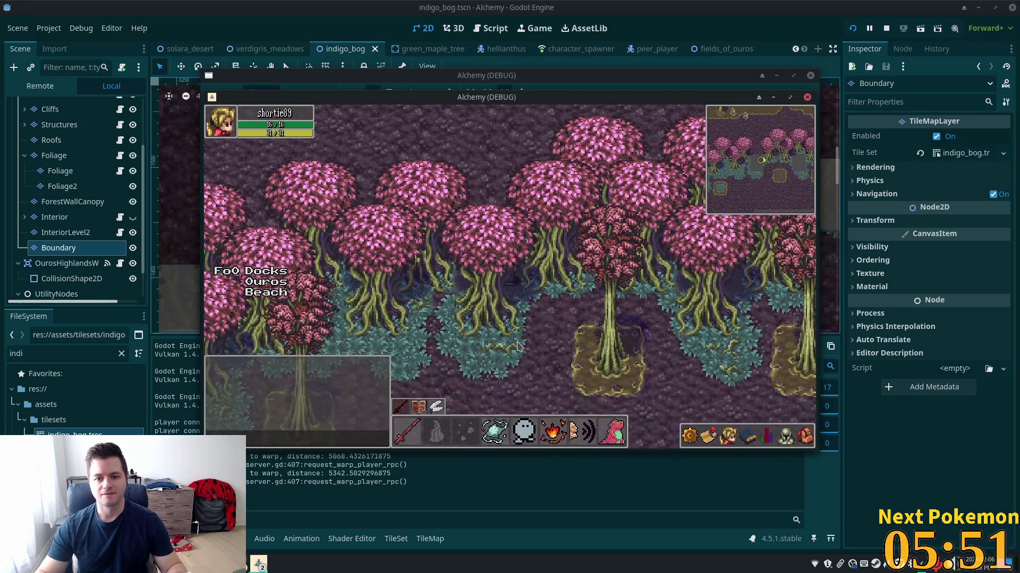
{"action": "left_click", "coordinate": [507, 347]}
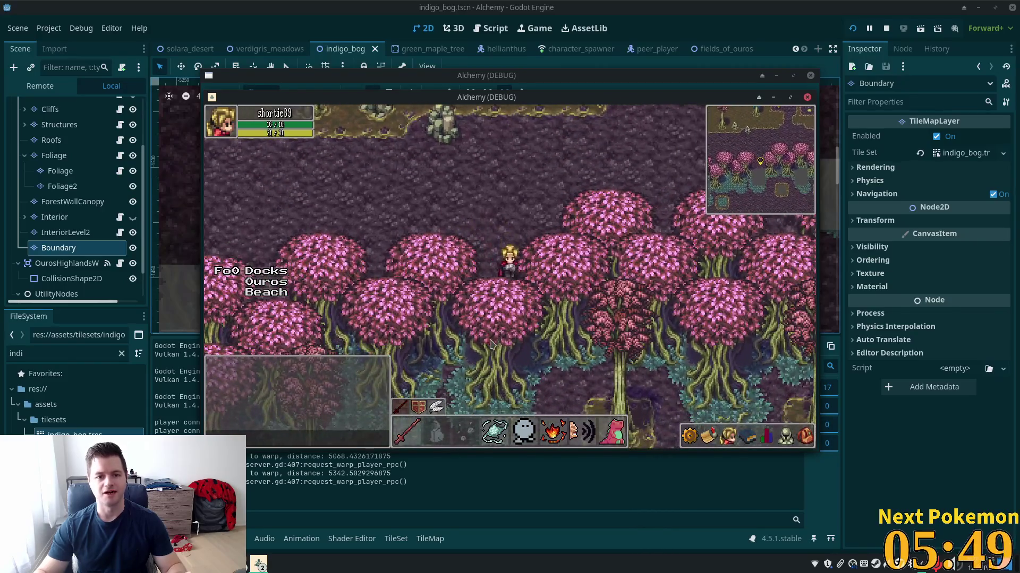
{"action": "left_click", "coordinate": [353, 53]}
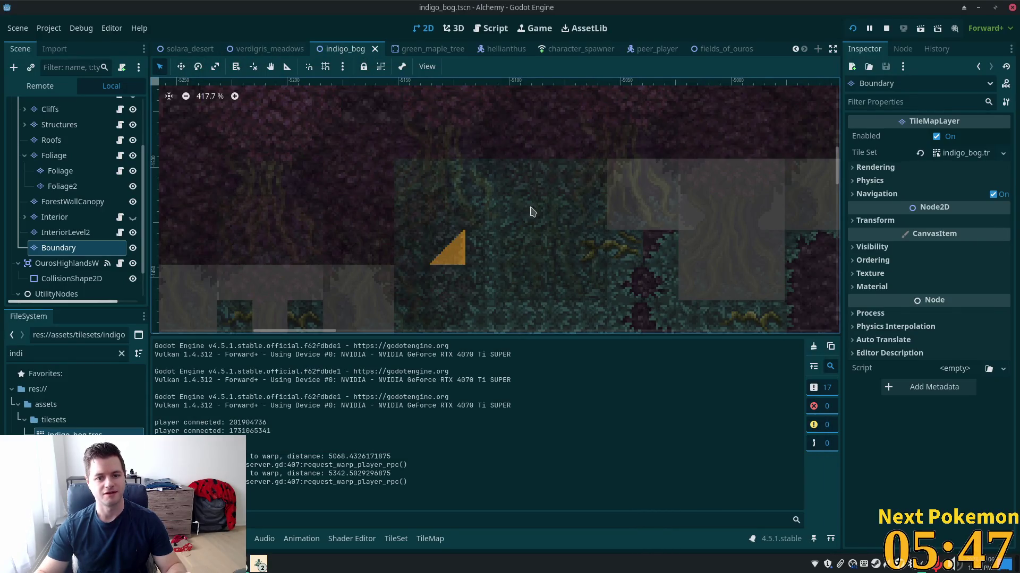
- Hide the Boundary layer and pan toward the upper dark area of the map
{"action": "left_click", "coordinate": [133, 248]}
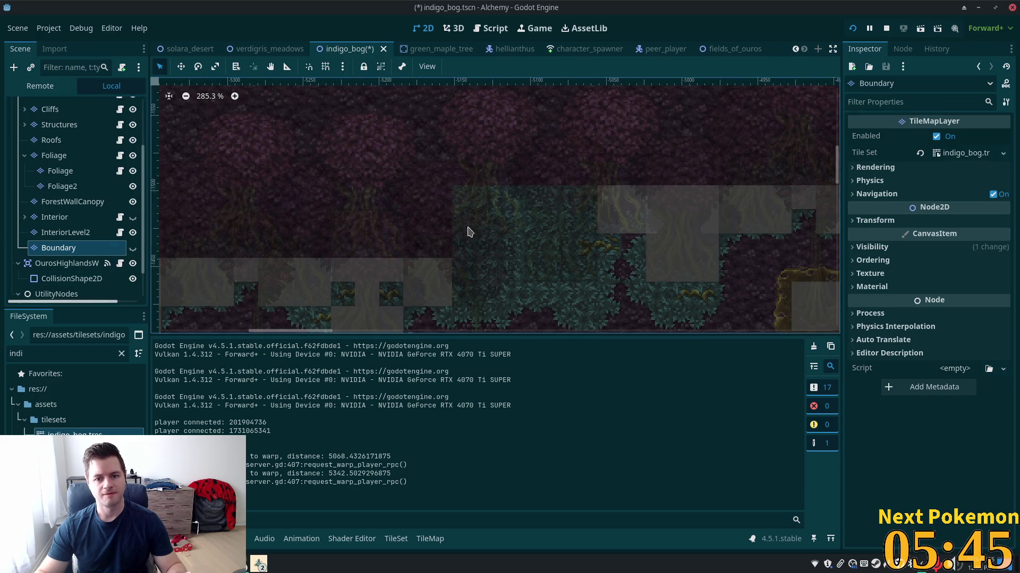
{"action": "scroll", "coordinate": [467, 229], "scroll_direction": "down", "scroll_amount": 2}
{"action": "mouse_move", "coordinate": [602, 192]}
{"action": "left_mouse_down"}
{"action": "mouse_move", "coordinate": [507, 239]}
{"action": "mouse_move", "coordinate": [439, 221]}
{"action": "mouse_move", "coordinate": [515, 257]}
{"action": "mouse_move", "coordinate": [498, 325]}
{"action": "mouse_move", "coordinate": [519, 209]}
{"action": "mouse_move", "coordinate": [491, 161]}
{"action": "mouse_move", "coordinate": [508, 308]}
{"action": "mouse_move", "coordinate": [517, 212]}
{"action": "left_mouse_up"}
{"action": "scroll", "coordinate": [489, 269], "scroll_direction": "up", "scroll_amount": 2}
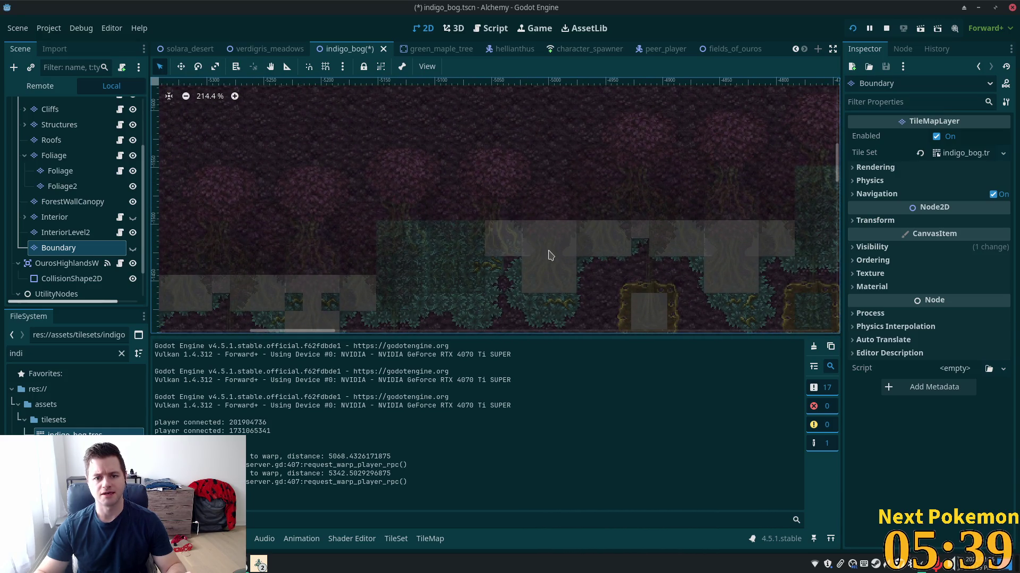
{"action": "scroll", "coordinate": [549, 255], "scroll_direction": "up", "scroll_amount": 2}
{"action": "scroll", "coordinate": [64, 160], "scroll_direction": "up", "scroll_amount": 3}
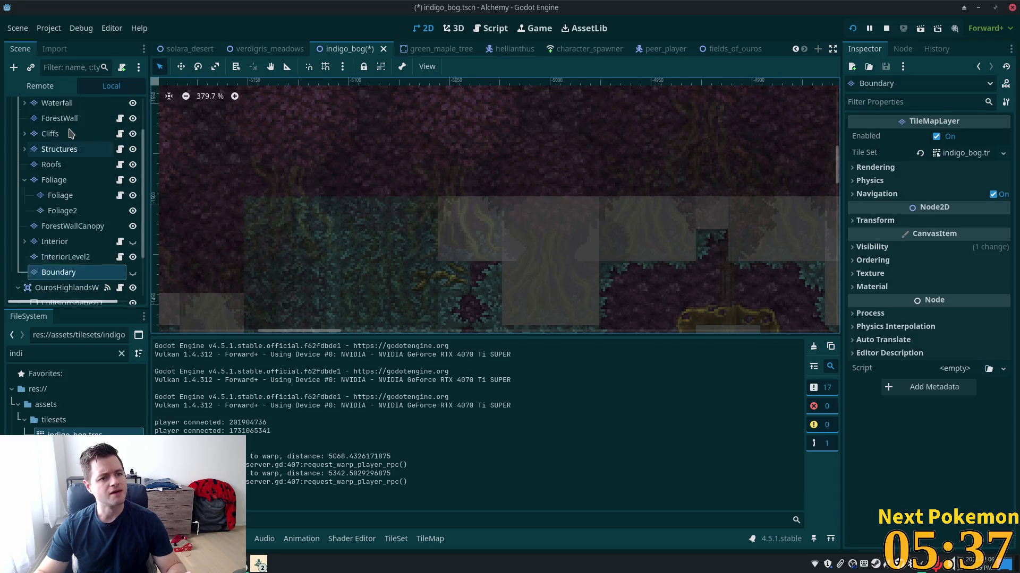
- On the Ground layer, paint a grass tuft from rainforest jungle v3.png among the trees
{"action": "left_click", "coordinate": [55, 137]}
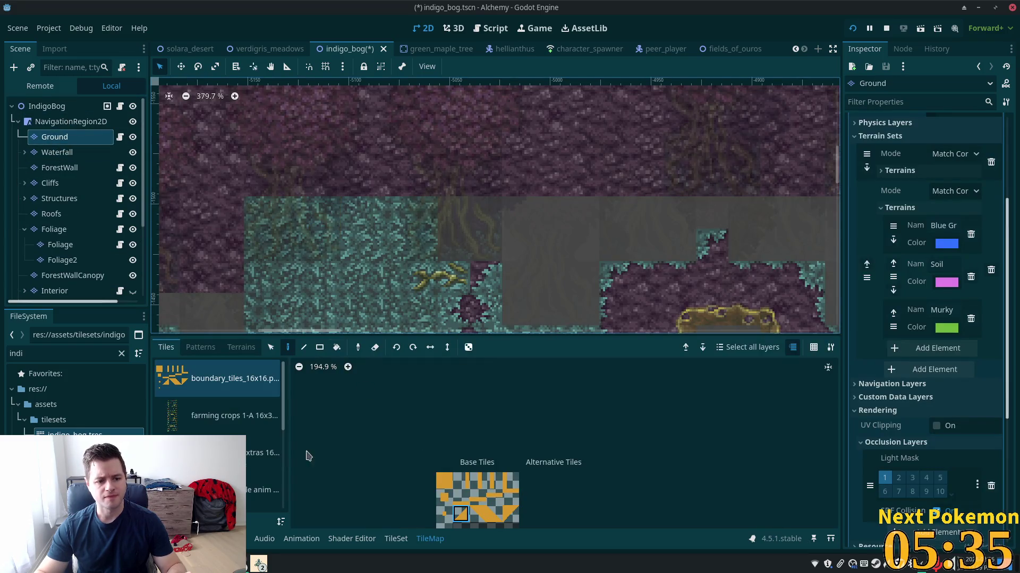
{"action": "scroll", "coordinate": [217, 414], "scroll_direction": "down", "scroll_amount": 3}
{"action": "left_click", "coordinate": [213, 430]}
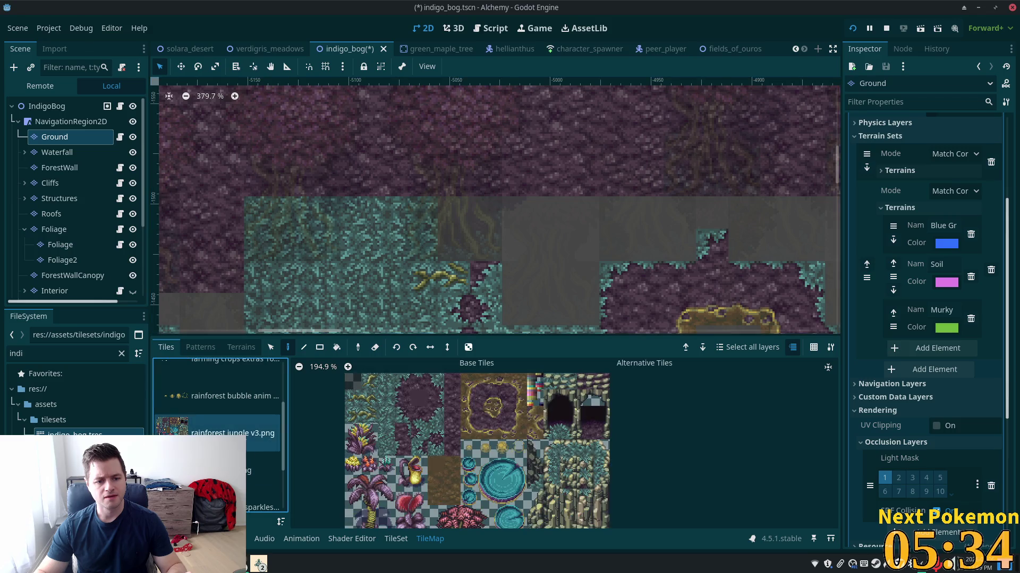
{"action": "left_click", "coordinate": [369, 400]}
{"action": "left_click", "coordinate": [526, 249]}
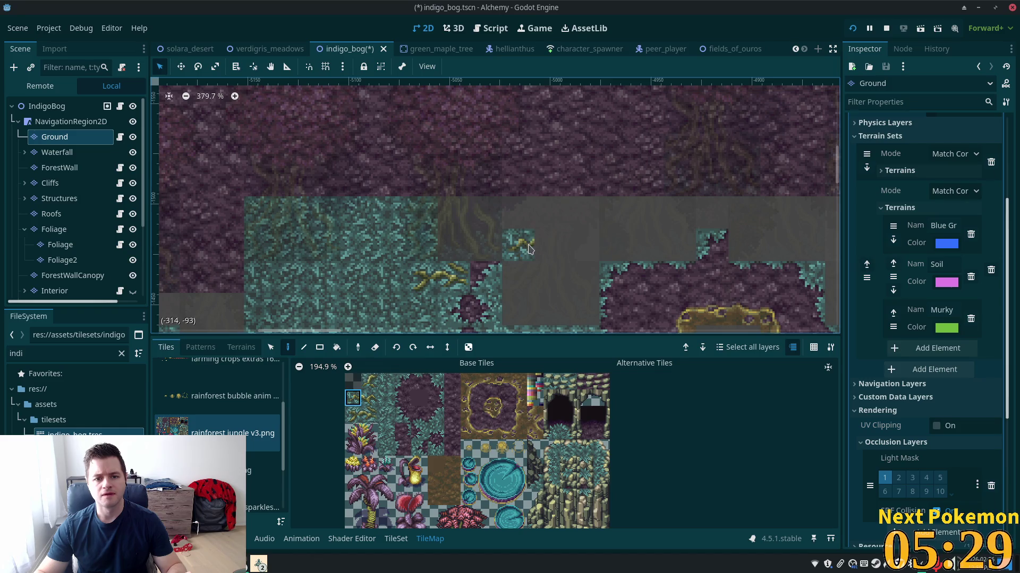
- Try a 2x2 jungle tile block, revert to the single tuft, then select IndigoBog
{"action": "left_click_drag", "start_coordinate": [369, 381], "coordinate": [386, 398]}
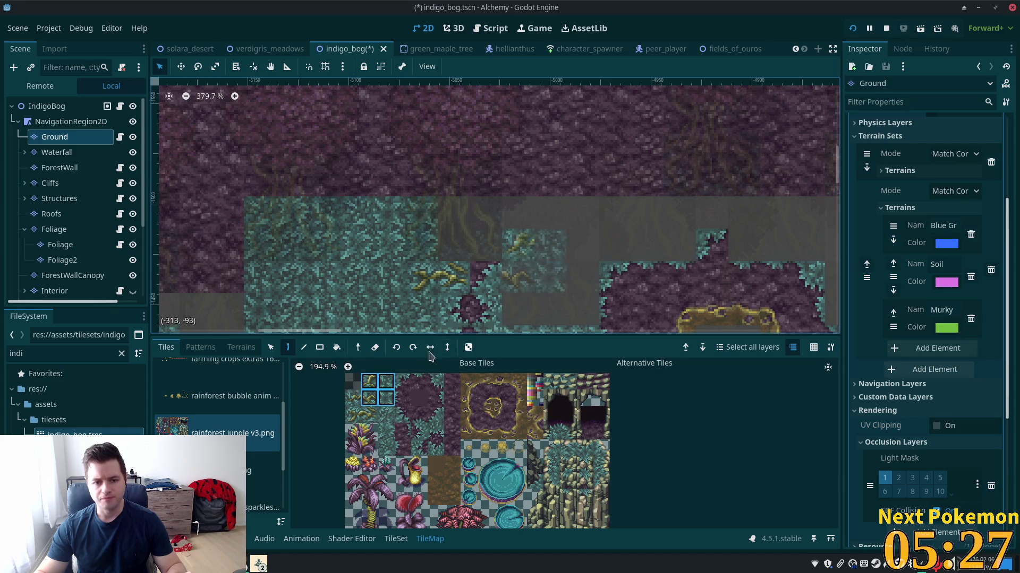
{"action": "left_click", "coordinate": [369, 399]}
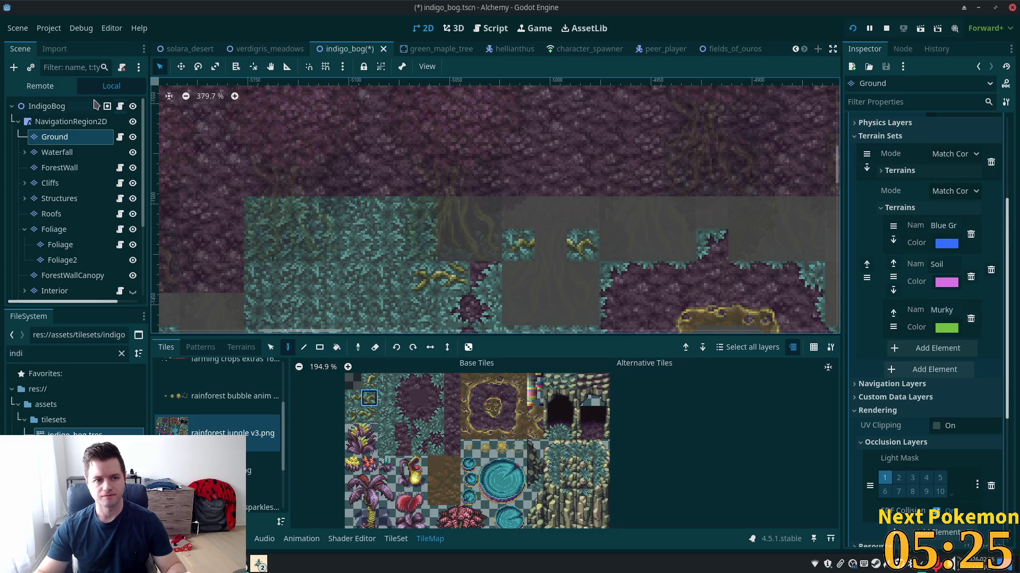
{"action": "left_click", "coordinate": [47, 106]}
{"action": "scroll", "coordinate": [323, 237], "scroll_direction": "down", "scroll_amount": 5}
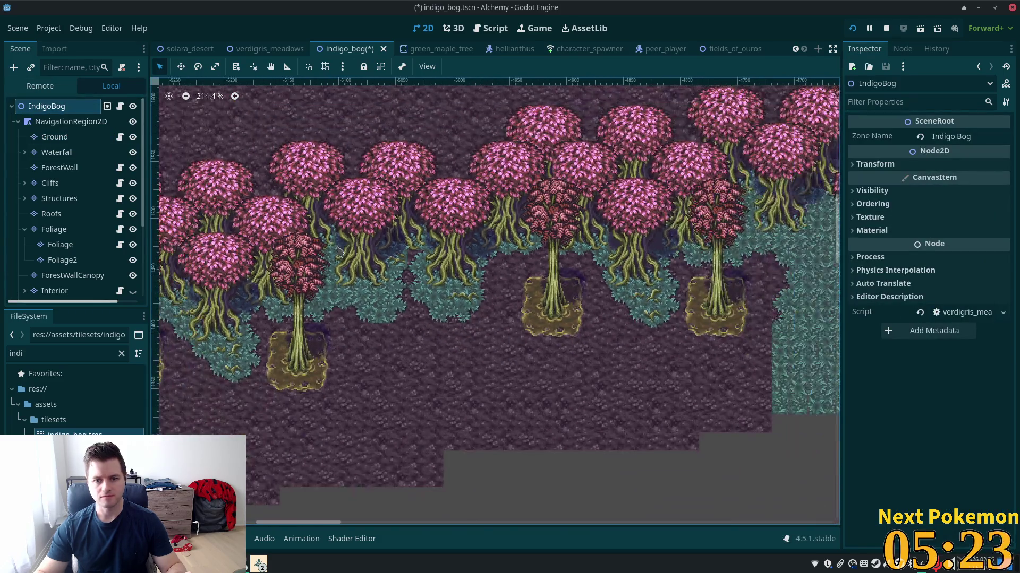
{"action": "scroll", "coordinate": [340, 255], "scroll_direction": "down", "scroll_amount": 1}
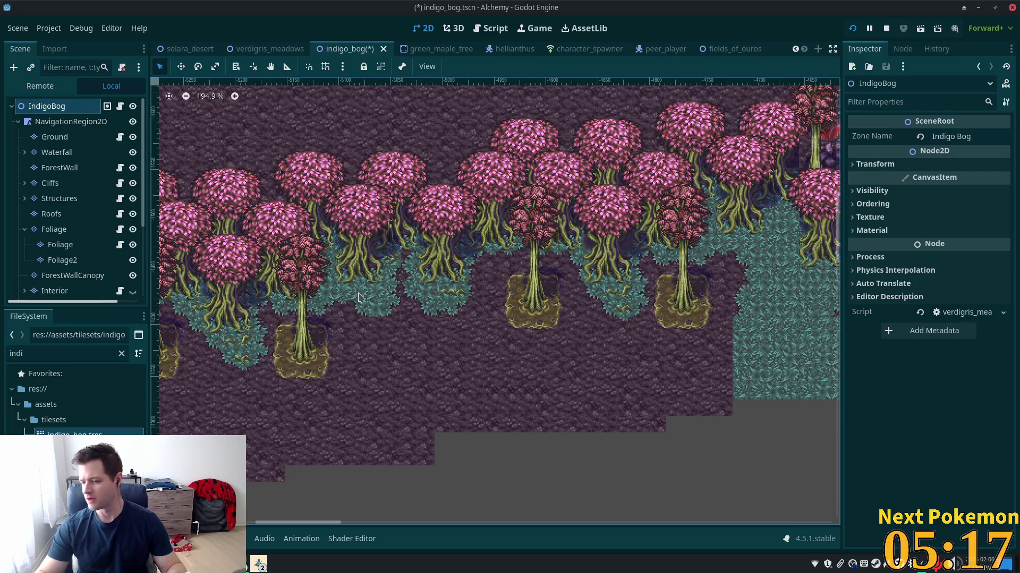
{"action": "scroll", "coordinate": [363, 286], "scroll_direction": "down", "scroll_amount": 3}
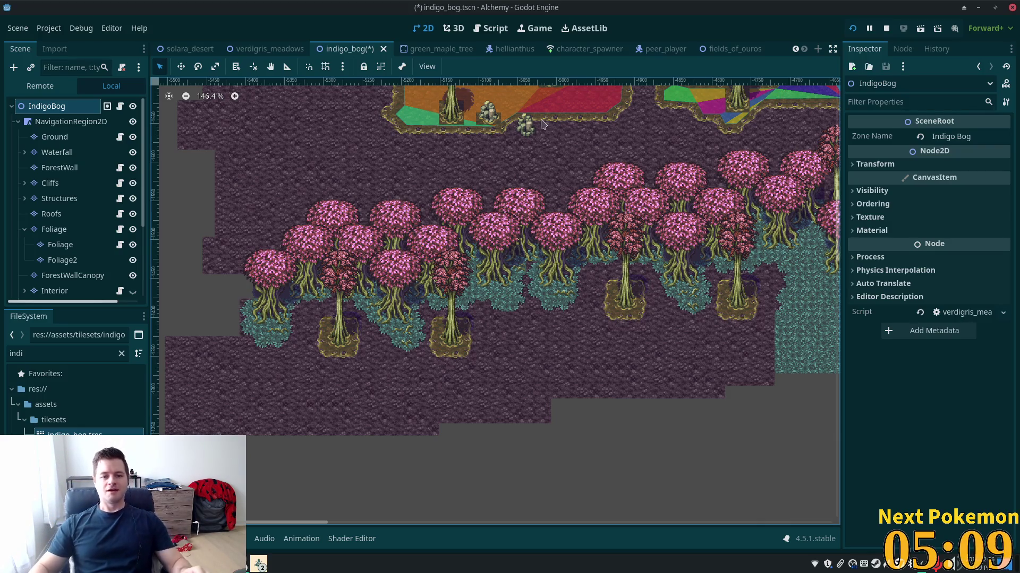
{"action": "scroll", "coordinate": [481, 234], "scroll_direction": "up", "scroll_amount": 5}
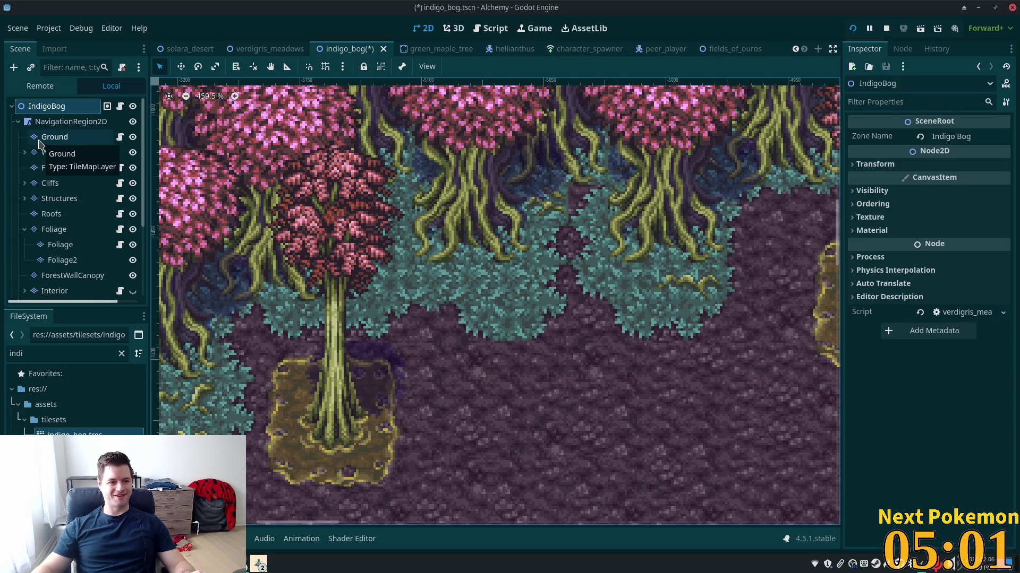
- Select the grass tuft tile from rainforest jungle v3.png on Ground, then reselect IndigoBog
{"action": "left_click", "coordinate": [40, 141]}
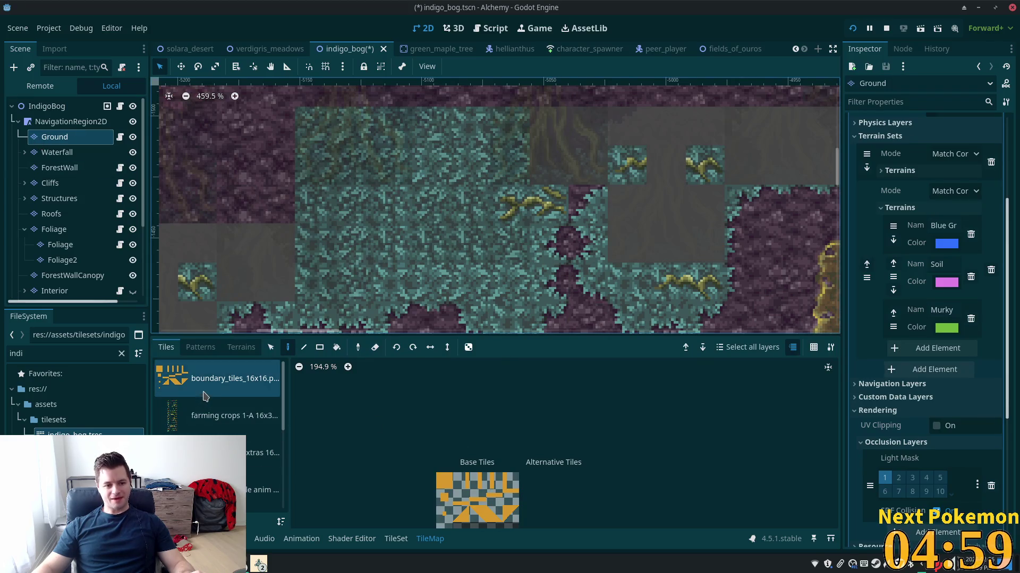
{"action": "scroll", "coordinate": [206, 396], "scroll_direction": "down", "scroll_amount": 2}
{"action": "left_click", "coordinate": [223, 452]}
{"action": "left_click", "coordinate": [369, 398]}
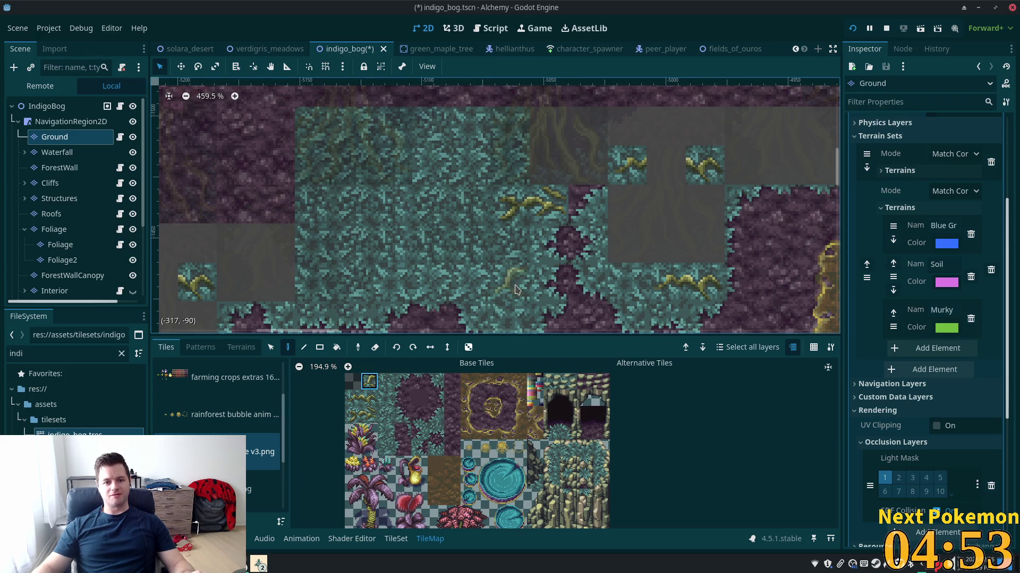
{"action": "left_click", "coordinate": [41, 110]}
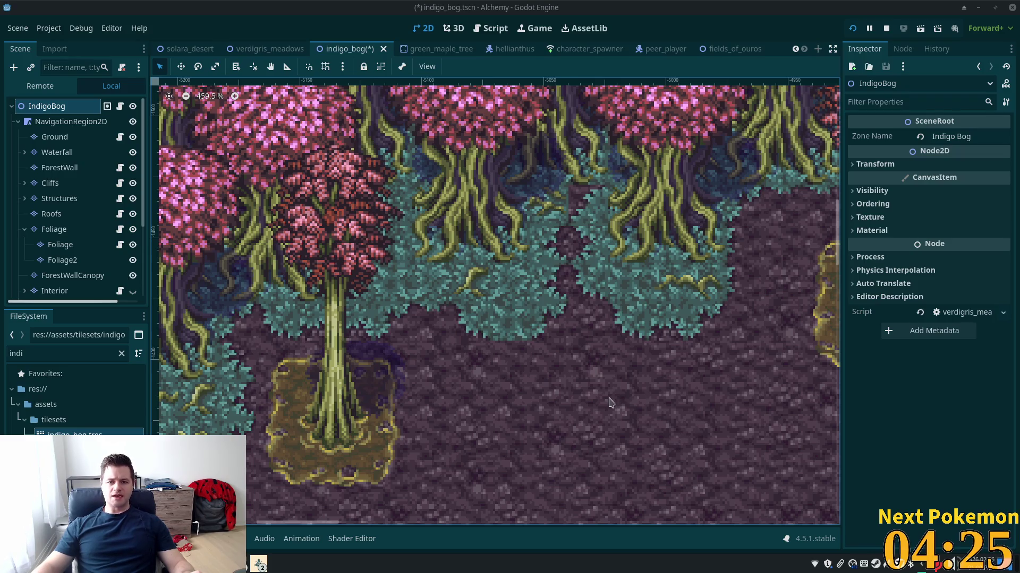
- Select the Ground layer and flip to IndigoBog and back with the arrow keys to preview
{"action": "scroll", "coordinate": [614, 398], "scroll_direction": "down", "scroll_amount": 5}
{"action": "scroll", "coordinate": [585, 276], "scroll_direction": "down", "scroll_amount": 1}
{"action": "scroll", "coordinate": [583, 279], "scroll_direction": "down", "scroll_amount": 1}
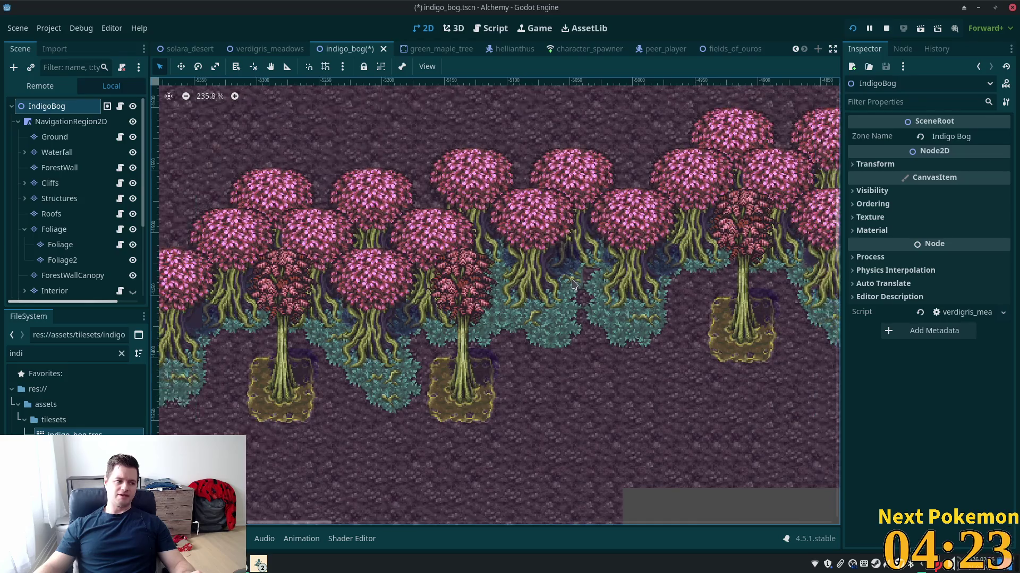
{"action": "scroll", "coordinate": [425, 268], "scroll_direction": "down", "scroll_amount": 3}
{"action": "scroll", "coordinate": [399, 271], "scroll_direction": "right", "scroll_amount": 3}
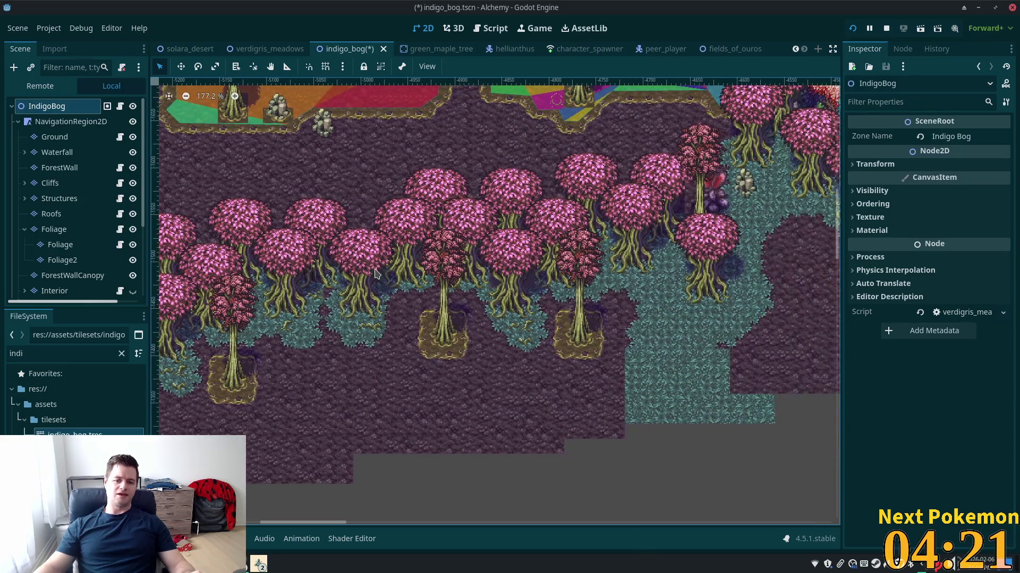
{"action": "scroll", "coordinate": [595, 281], "scroll_direction": "up", "scroll_amount": 6}
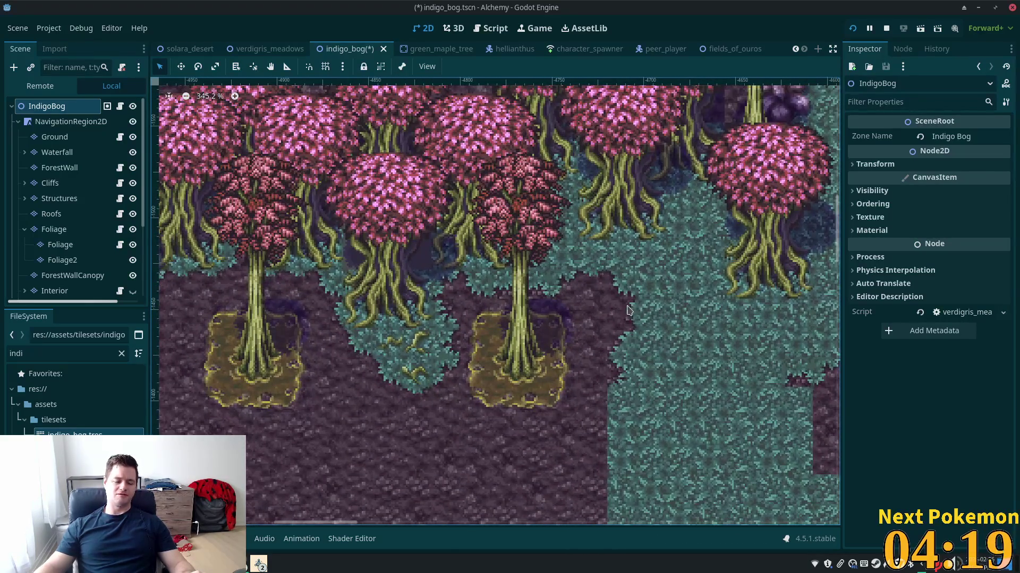
{"action": "scroll", "coordinate": [610, 313], "scroll_direction": "up", "scroll_amount": 4}
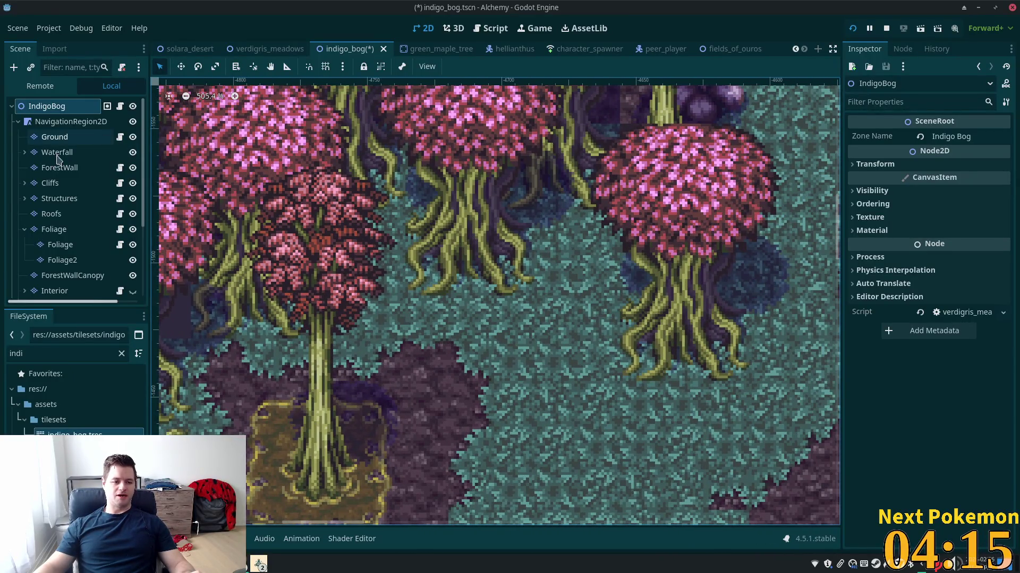
{"action": "left_click", "coordinate": [85, 139]}
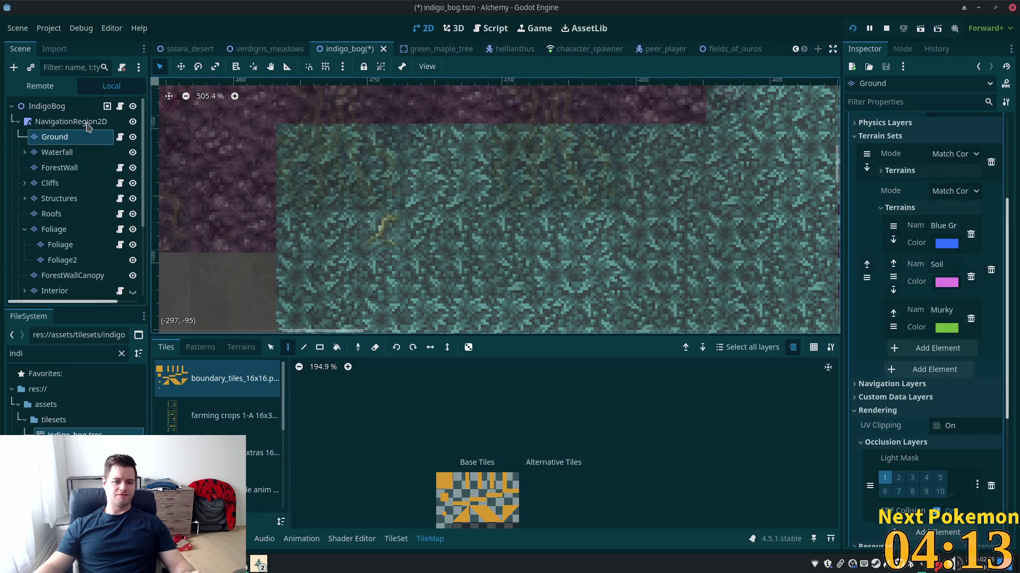
{"action": "key", "text": "Up"}
{"action": "key", "text": "Up"}
{"action": "key", "text": "Down"}
{"action": "key", "text": "Down"}
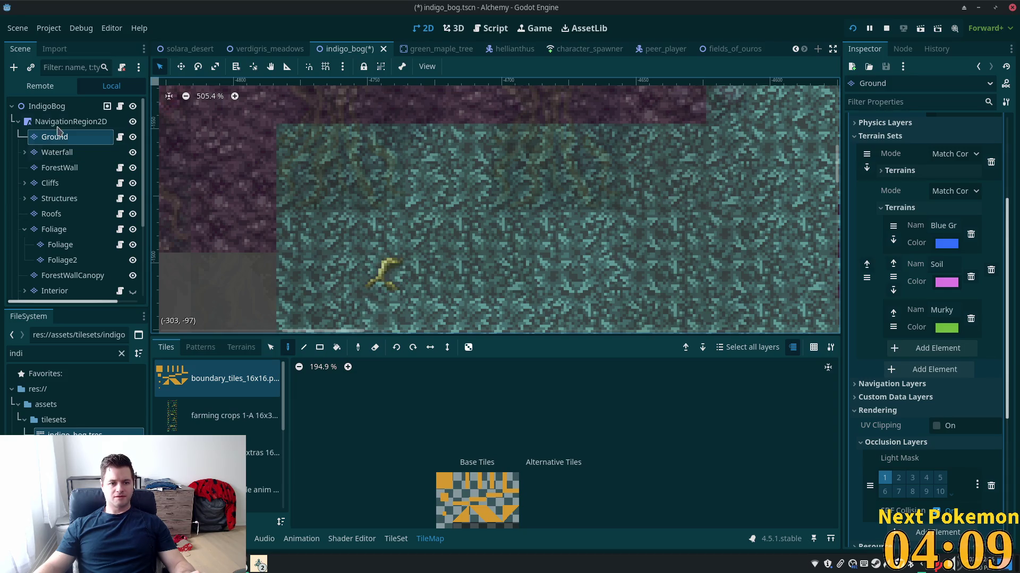
- On the Ground layer, pick a grass tuft tile from rainforest jungle v3.png
{"action": "left_click", "coordinate": [46, 106]}
{"action": "scroll", "coordinate": [555, 255], "scroll_direction": "down", "scroll_amount": 1}
{"action": "scroll", "coordinate": [555, 255], "scroll_direction": "down", "scroll_amount": 5}
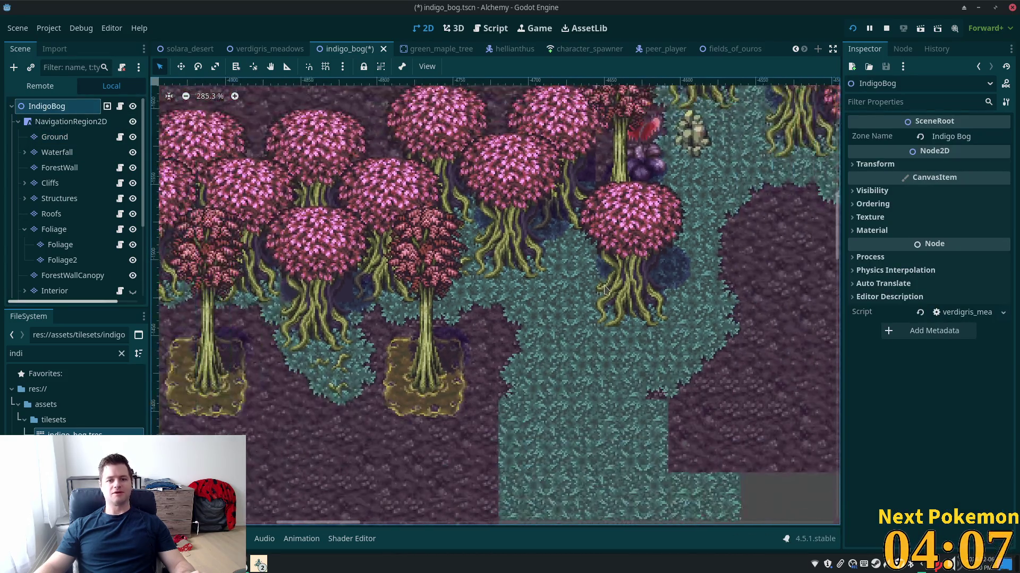
{"action": "scroll", "coordinate": [765, 340], "scroll_direction": "up", "scroll_amount": 4}
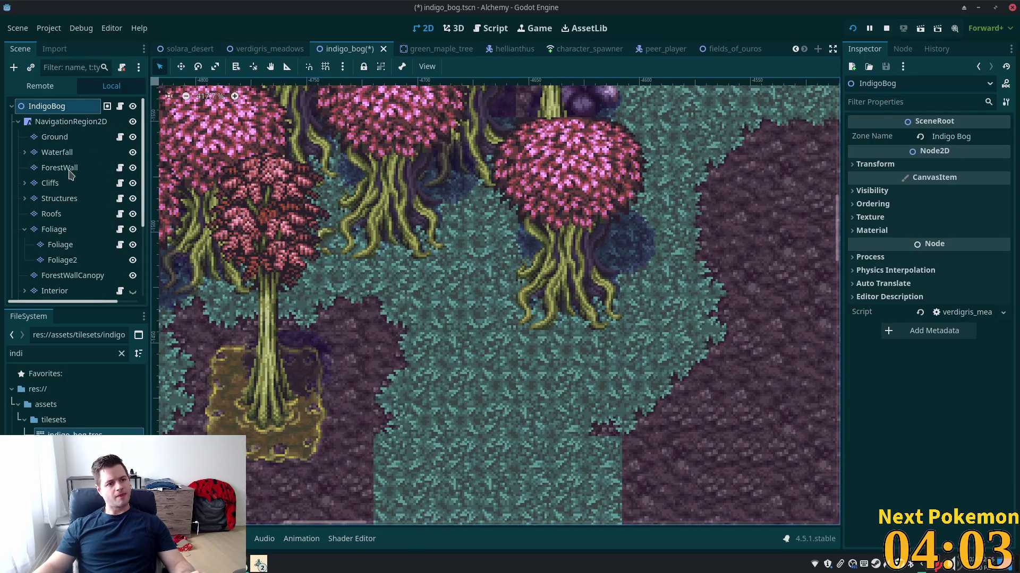
{"action": "left_click", "coordinate": [52, 141]}
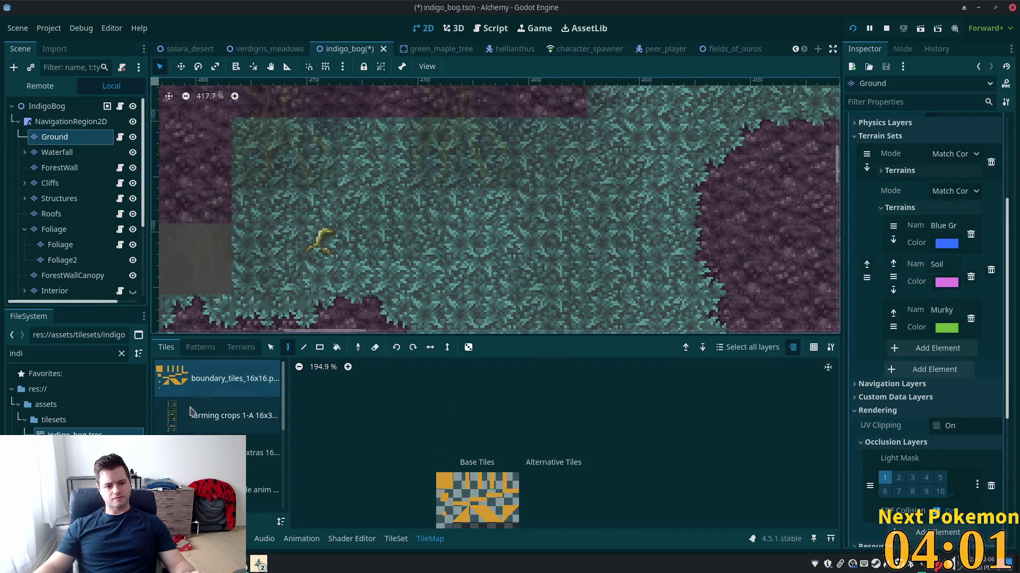
{"action": "scroll", "coordinate": [218, 425], "scroll_direction": "down", "scroll_amount": 2}
{"action": "left_click", "coordinate": [232, 433]}
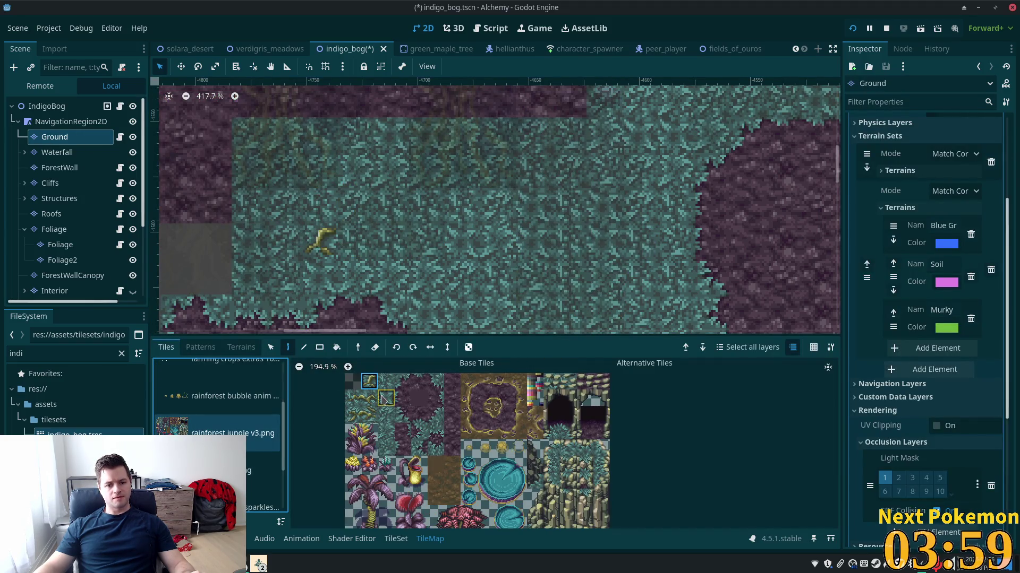
{"action": "left_click", "coordinate": [357, 420]}
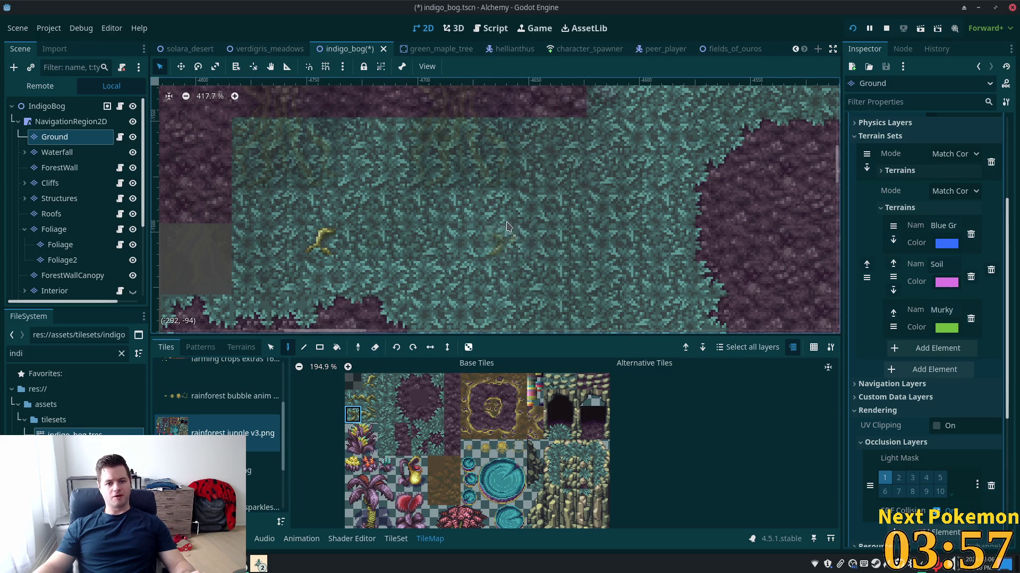
- Alternate between IndigoBog and Ground to review the placed grass tufts, reselecting the jungle source
{"action": "left_click", "coordinate": [46, 106]}
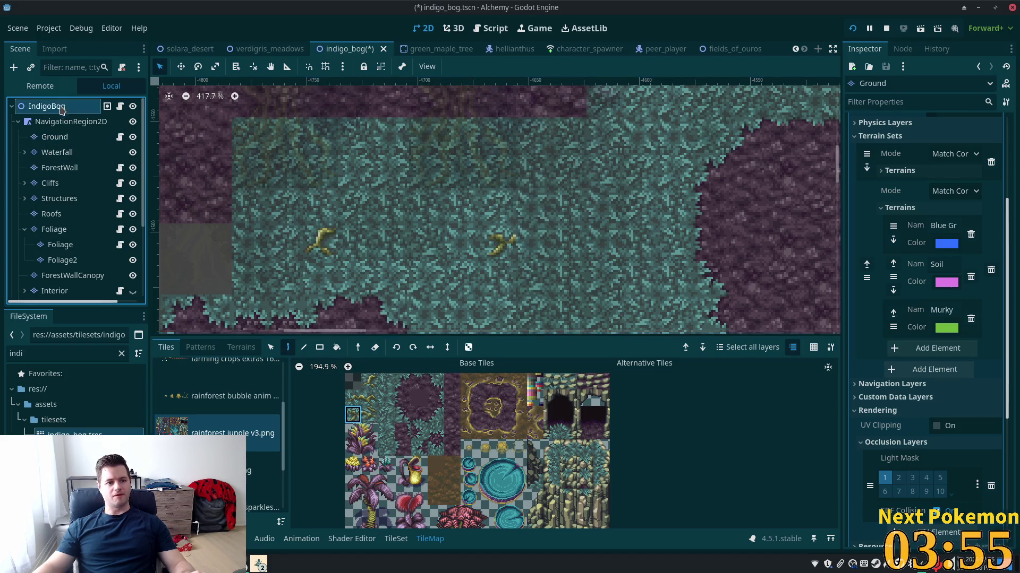
{"action": "left_click", "coordinate": [55, 137]}
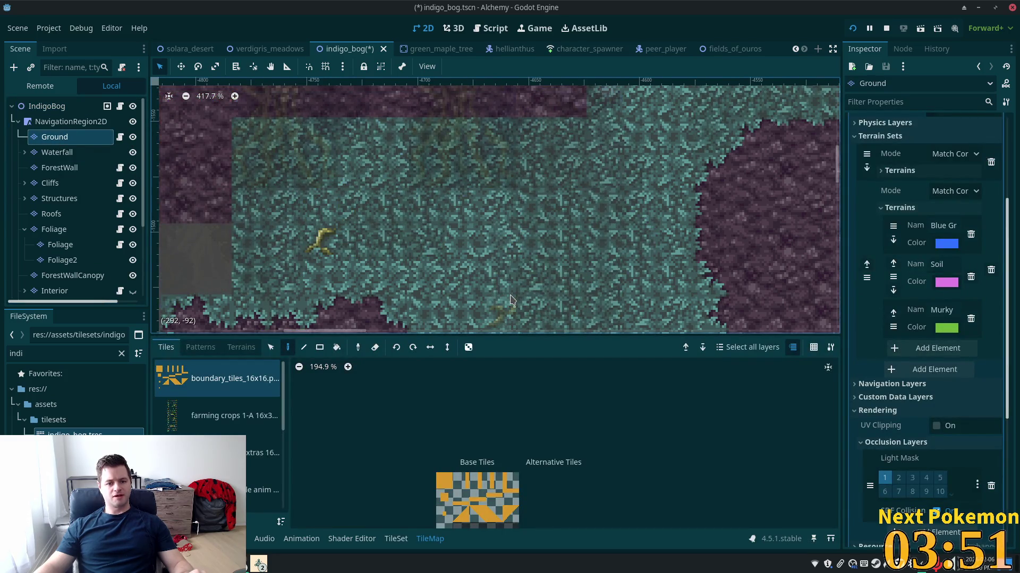
{"action": "left_click", "coordinate": [77, 108]}
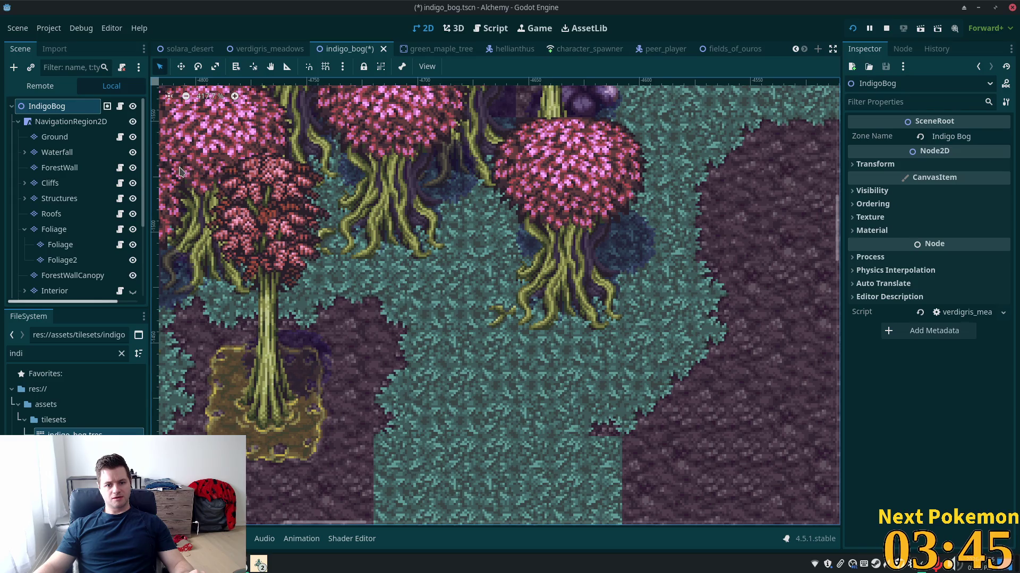
{"action": "left_click", "coordinate": [63, 137]}
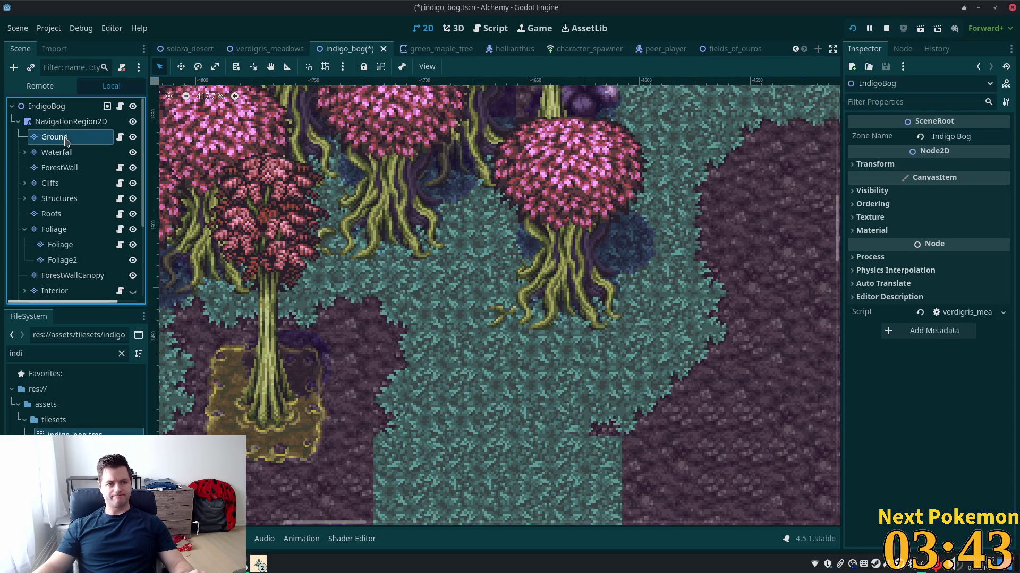
{"action": "left_click", "coordinate": [263, 471]}
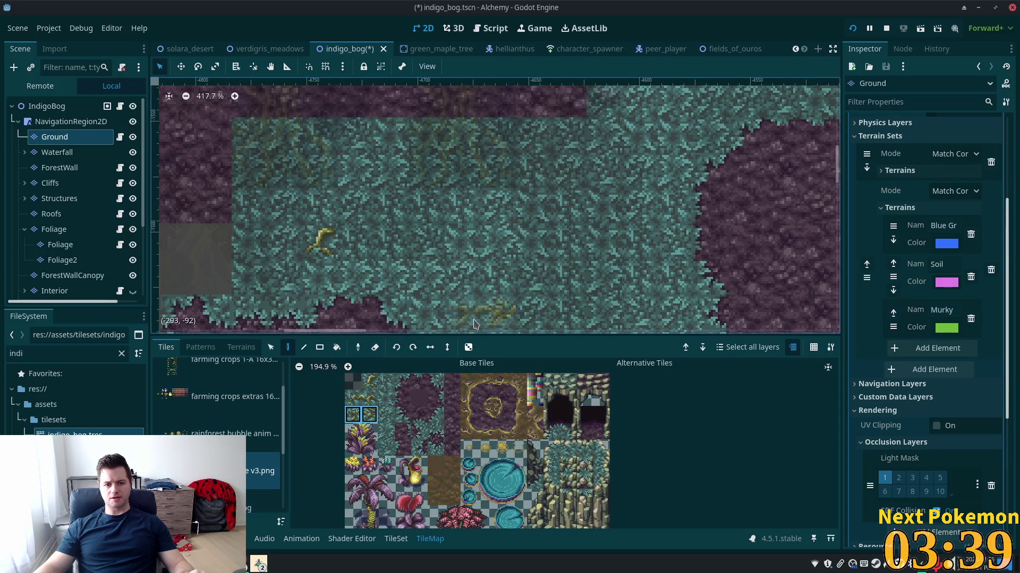
{"action": "left_click", "coordinate": [44, 109]}
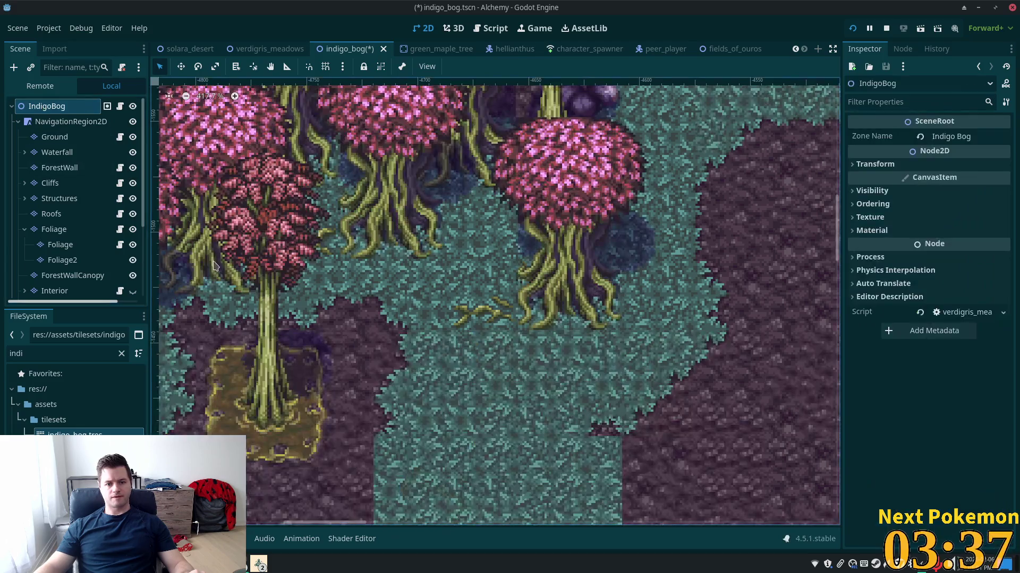
{"action": "scroll", "coordinate": [569, 386], "scroll_direction": "down", "scroll_amount": 3}
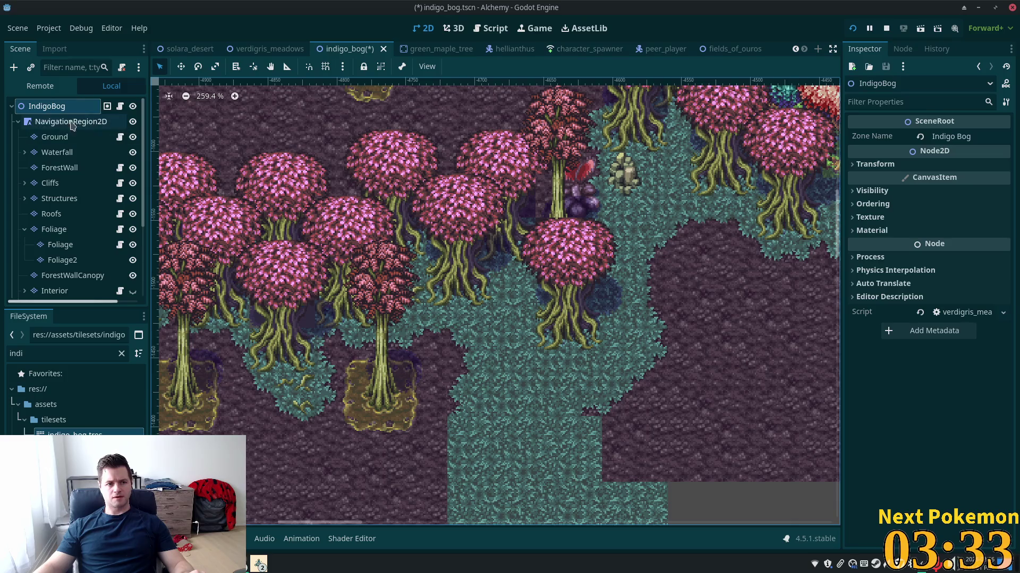
{"action": "left_click", "coordinate": [55, 136]}
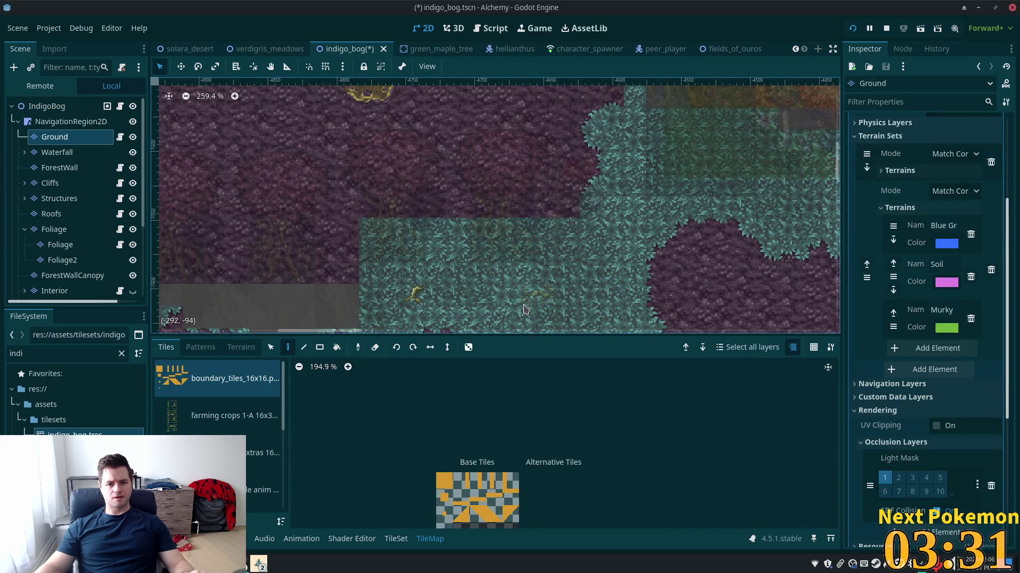
{"action": "left_click", "coordinate": [103, 104]}
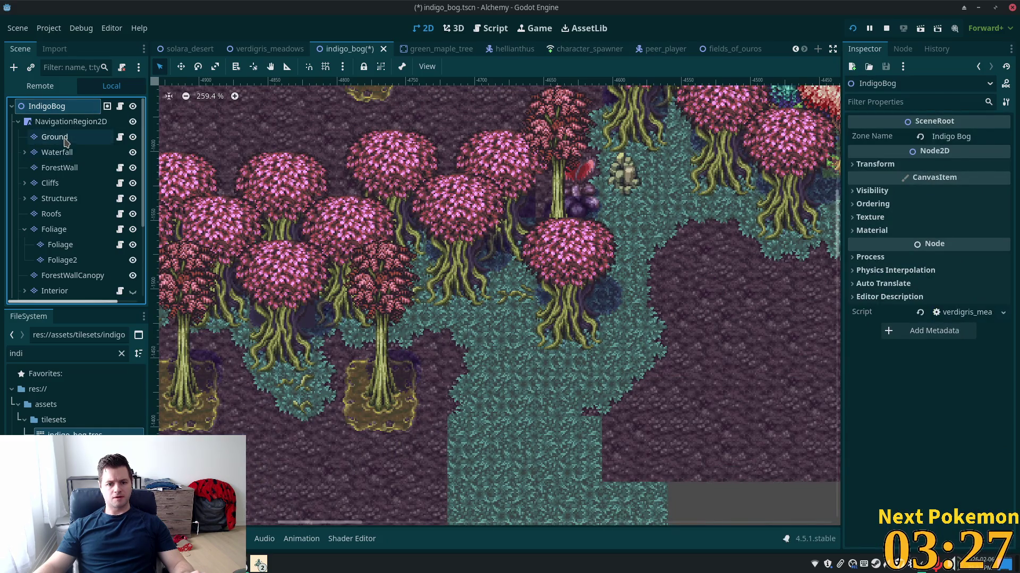
{"action": "left_click", "coordinate": [63, 138]}
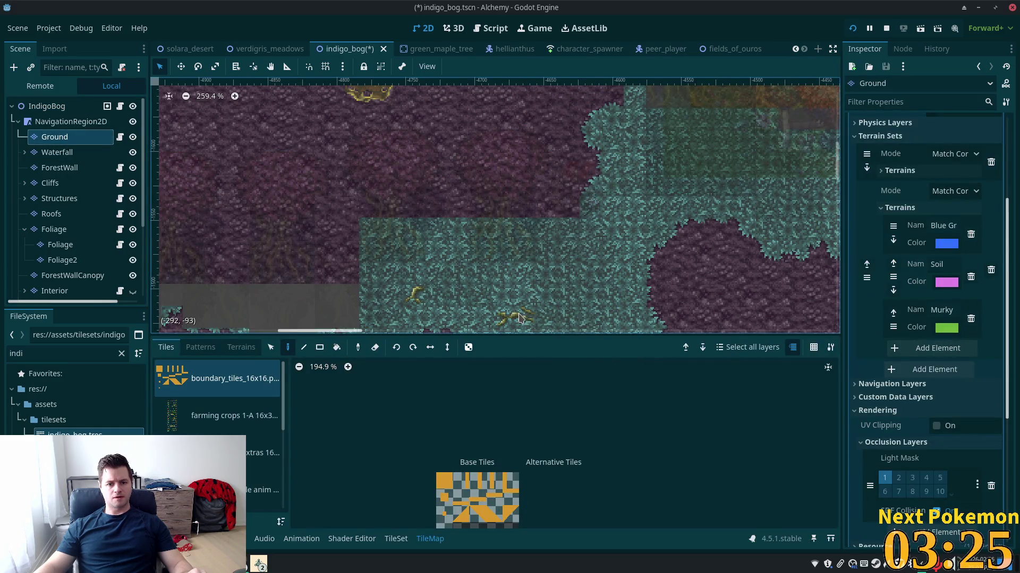
{"action": "left_click", "coordinate": [48, 106]}
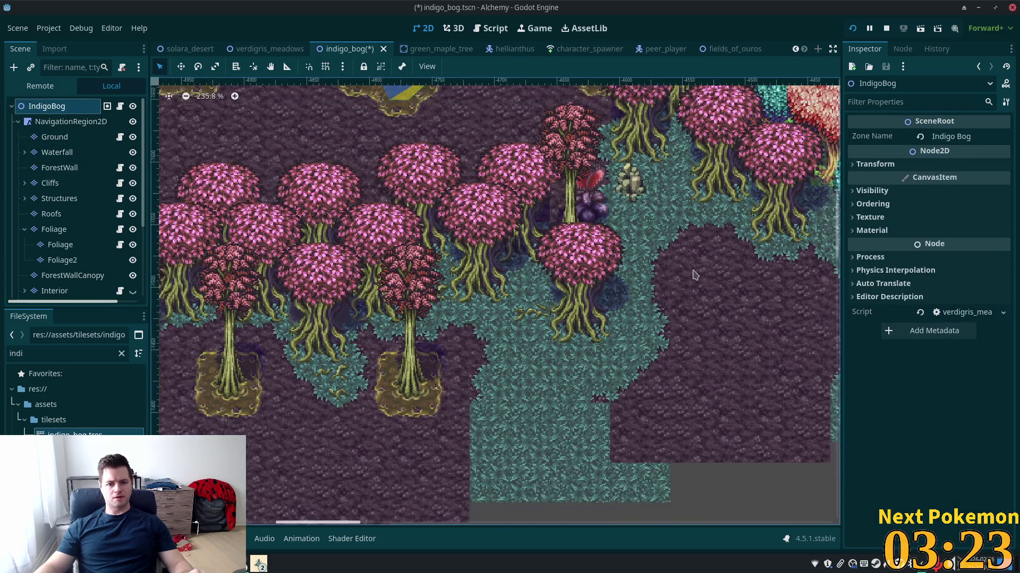
{"action": "scroll", "coordinate": [695, 272], "scroll_direction": "down", "scroll_amount": 4}
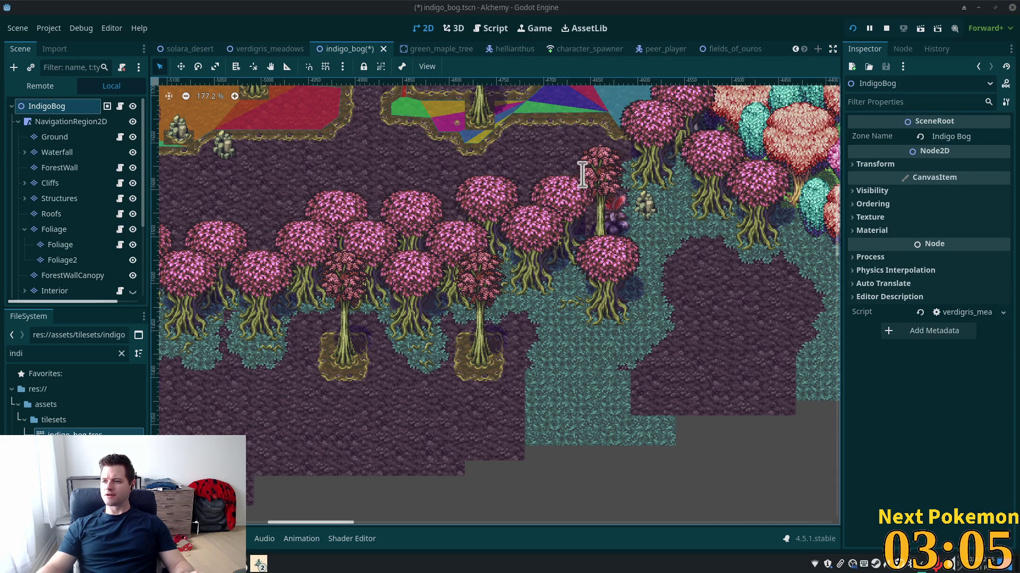
- Open a new Brave browser window with the Super+B shortcut
{"action": "key", "text": "super+b"}
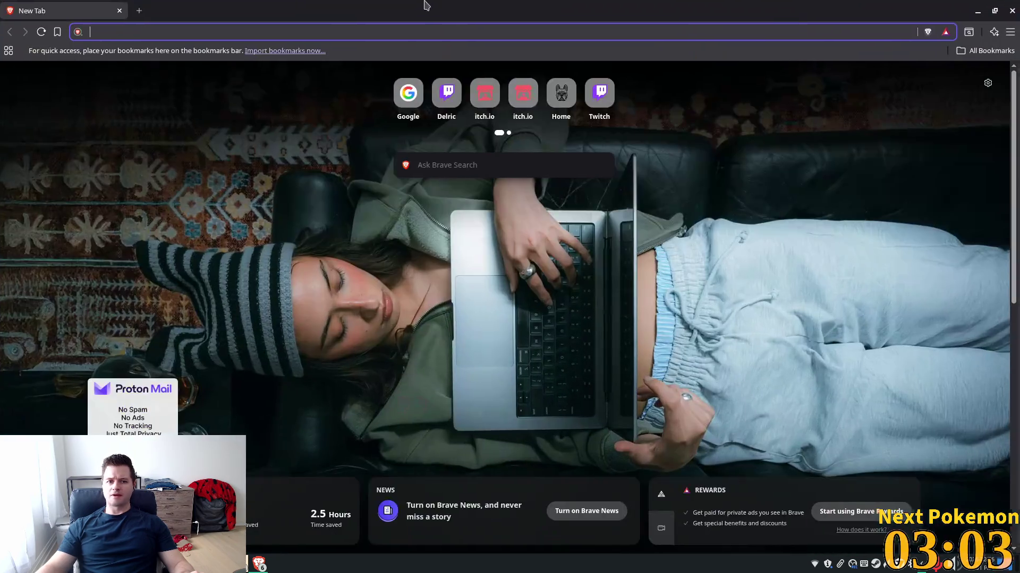
- Go to google.com and search for 'patterdale terrier'
{"action": "type", "text": "google.com"}
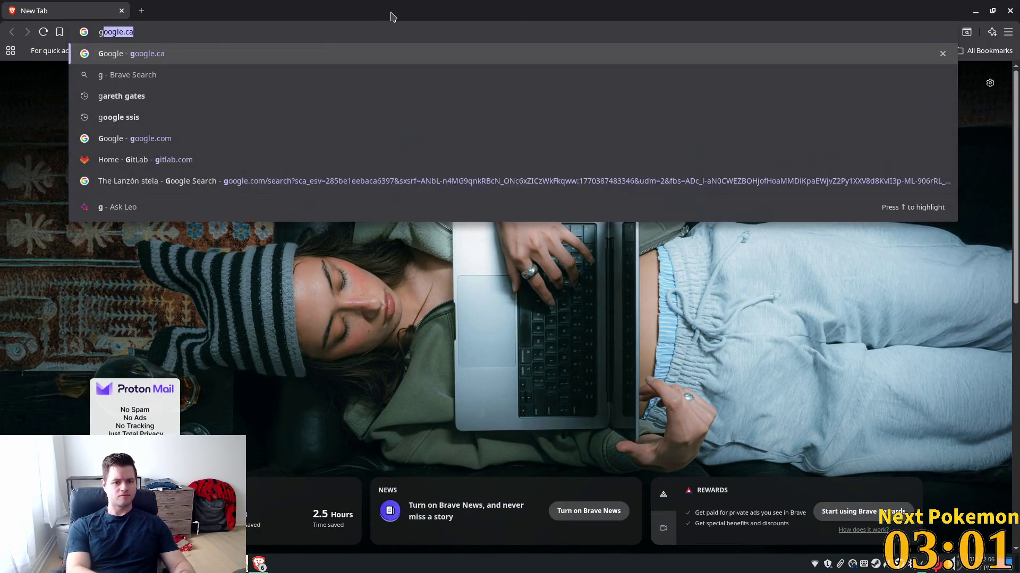
{"action": "key", "text": "Return"}
{"action": "type", "text": "patterdale "}
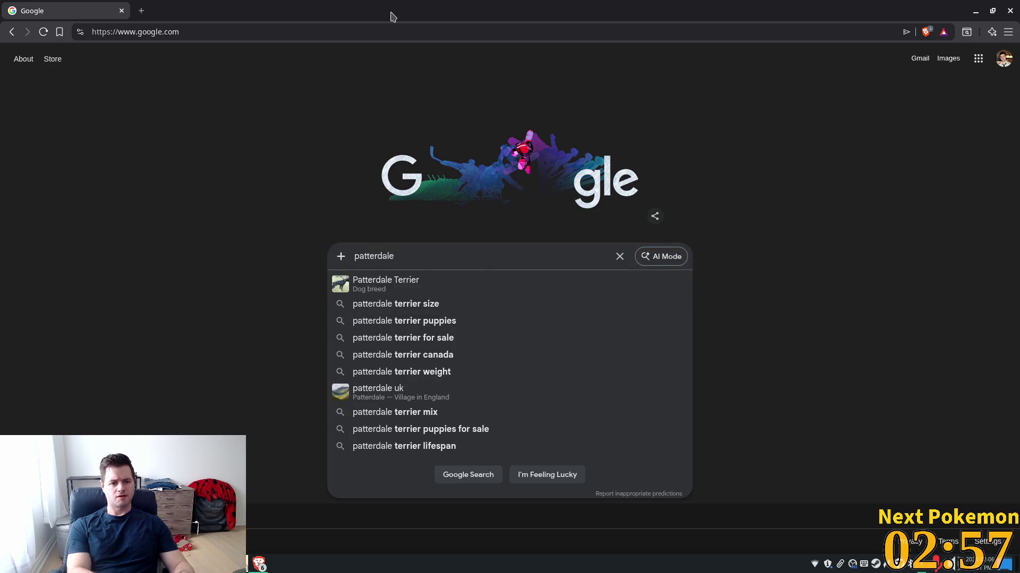
{"action": "type", "text": "terrier"}
{"action": "key", "text": "Return"}
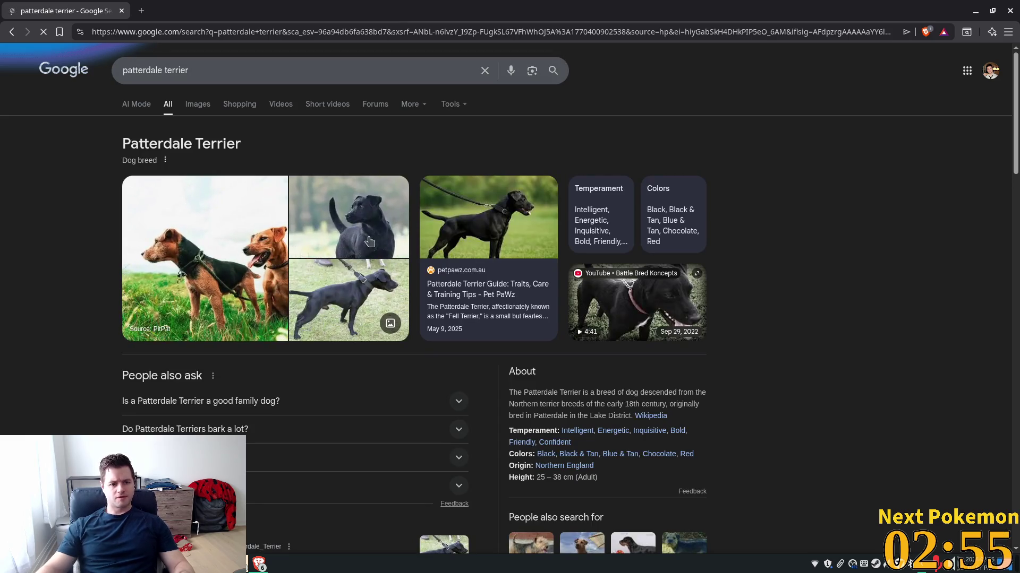
- Browse the patterdale terrier image results, previewing the rough-haired, Border Terrier cross and calendar photos
{"action": "left_click", "coordinate": [200, 106]}
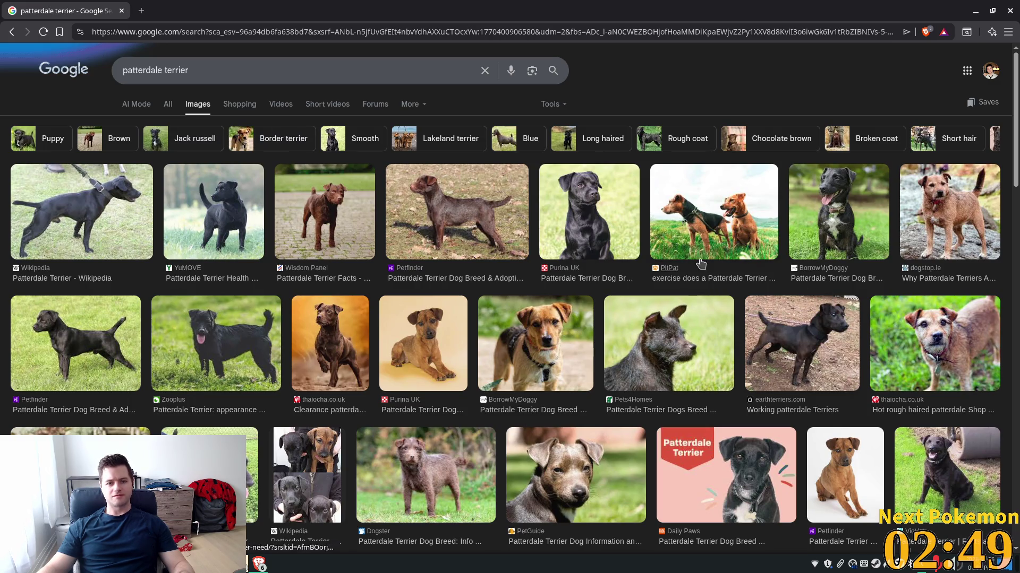
{"action": "left_click", "coordinate": [930, 346]}
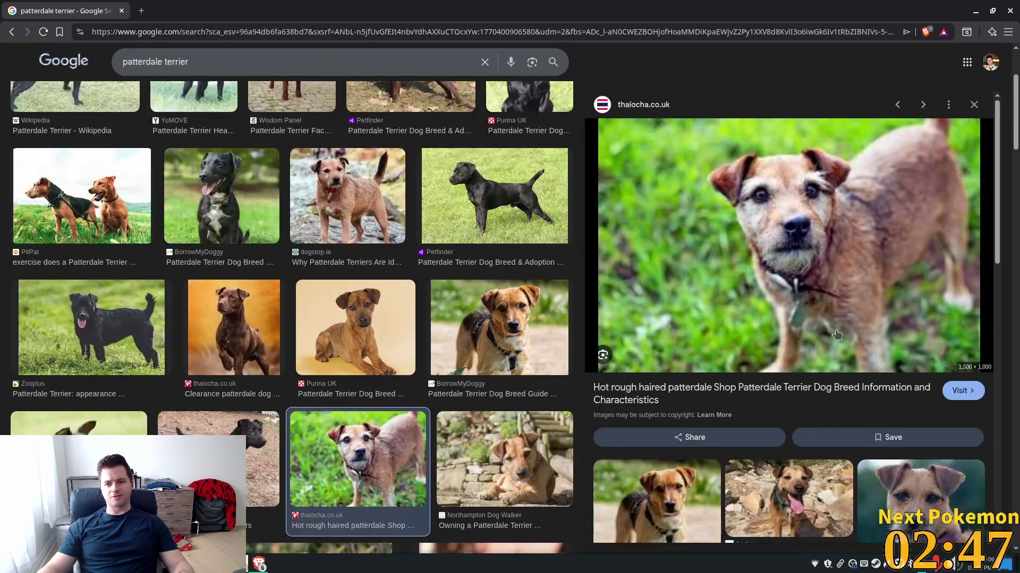
{"action": "scroll", "coordinate": [773, 317], "scroll_direction": "down", "scroll_amount": 1}
{"action": "scroll", "coordinate": [773, 317], "scroll_direction": "down", "scroll_amount": 5}
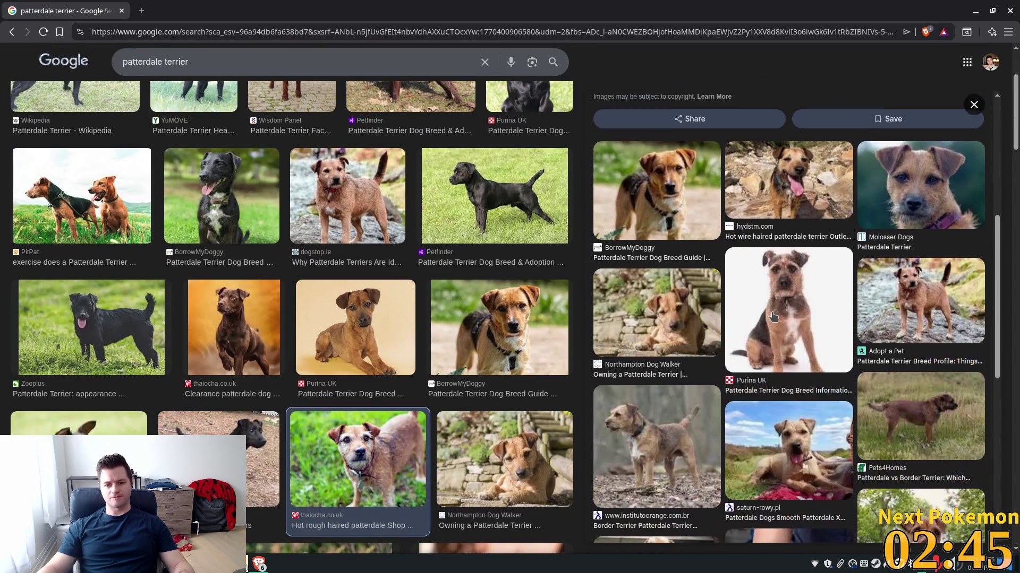
{"action": "left_click", "coordinate": [657, 446]}
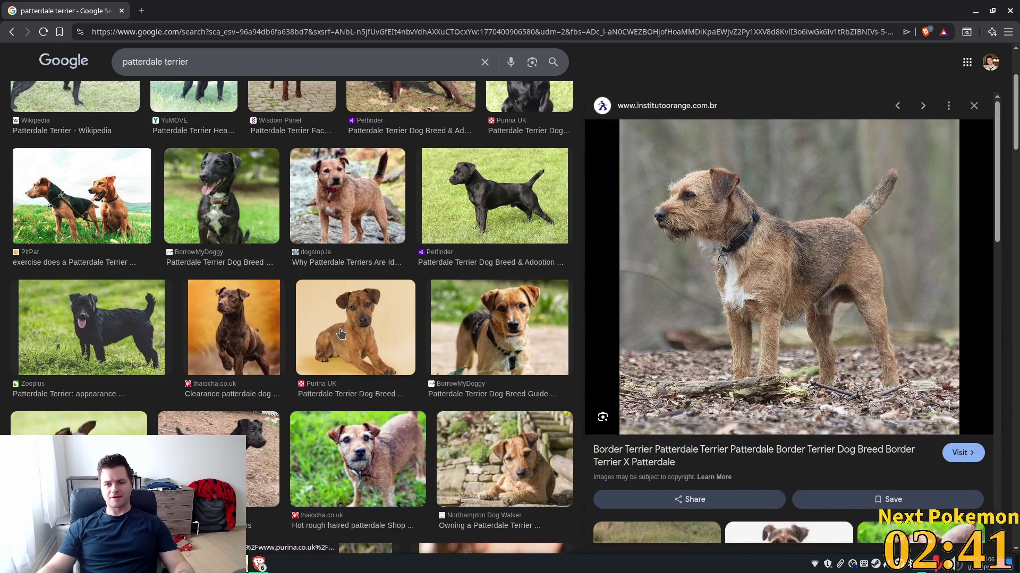
{"action": "scroll", "coordinate": [341, 333], "scroll_direction": "down", "scroll_amount": 5}
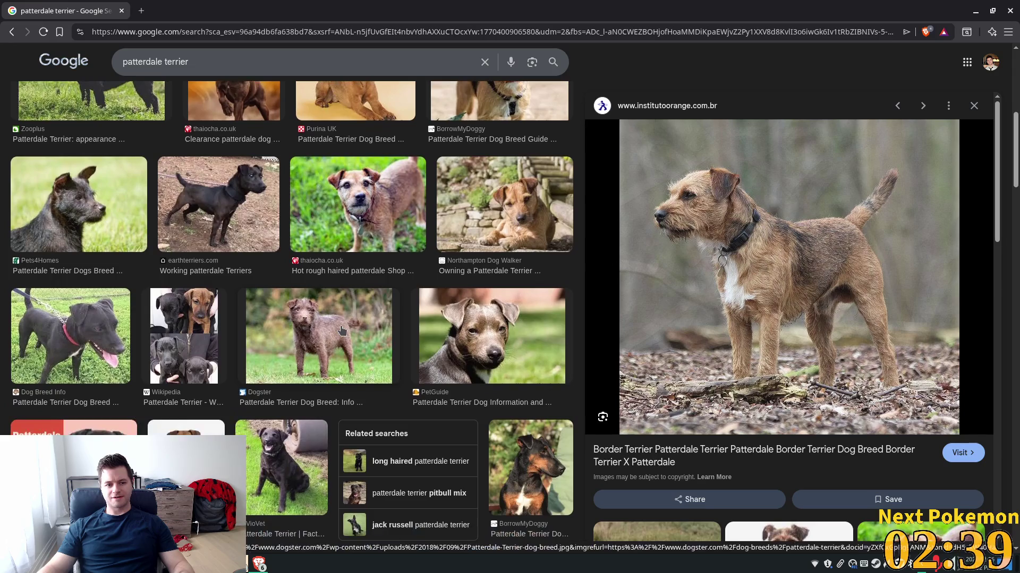
{"action": "scroll", "coordinate": [342, 331], "scroll_direction": "down", "scroll_amount": 5}
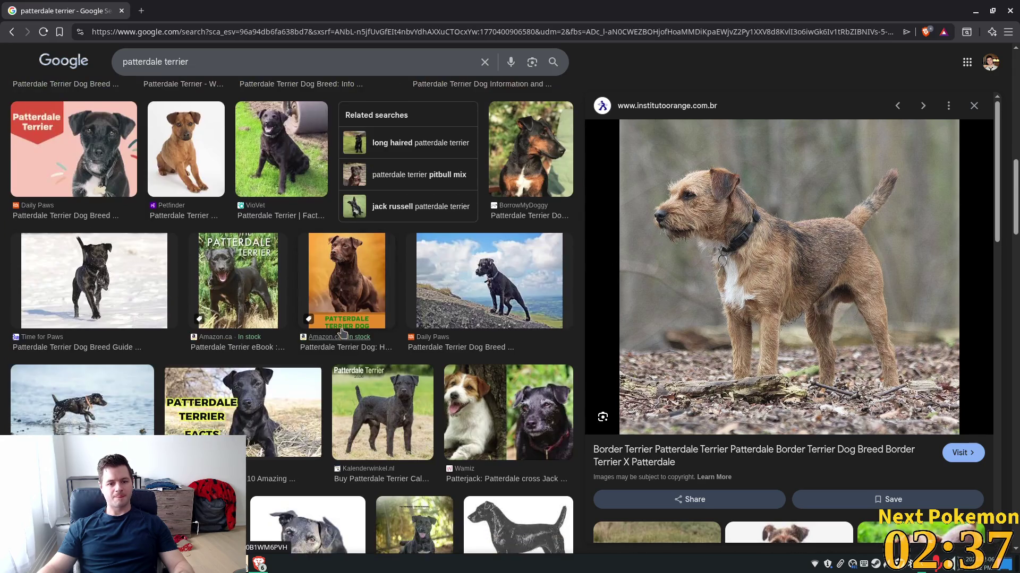
{"action": "left_click", "coordinate": [428, 419]}
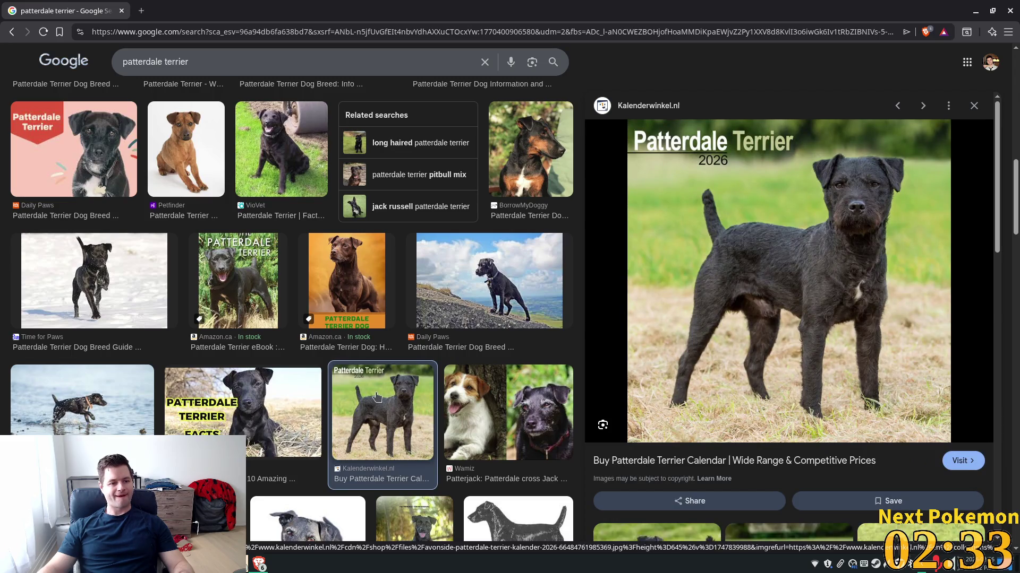
{"action": "scroll", "coordinate": [372, 396], "scroll_direction": "down", "scroll_amount": 6}
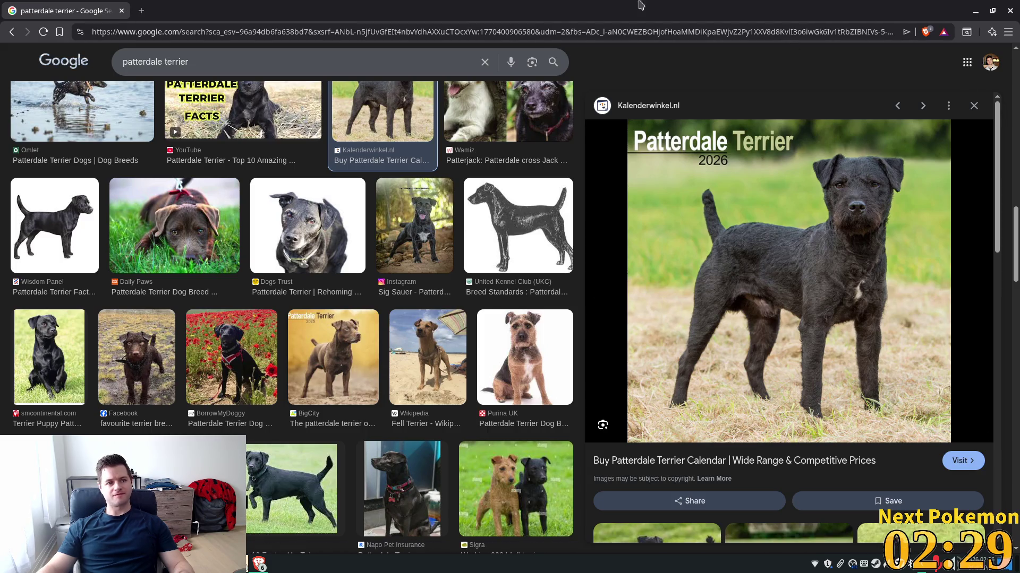
- Return to the Godot editor, zoom into the canvas, and select the Ground tile layer
{"action": "left_click", "coordinate": [1010, 10]}
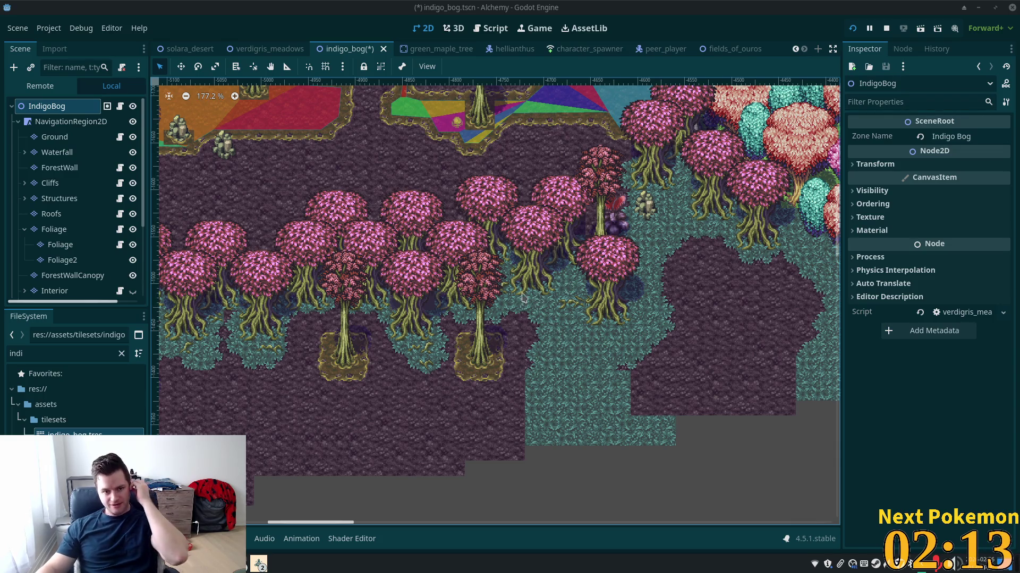
{"action": "scroll", "coordinate": [466, 331], "scroll_direction": "up", "scroll_amount": 7}
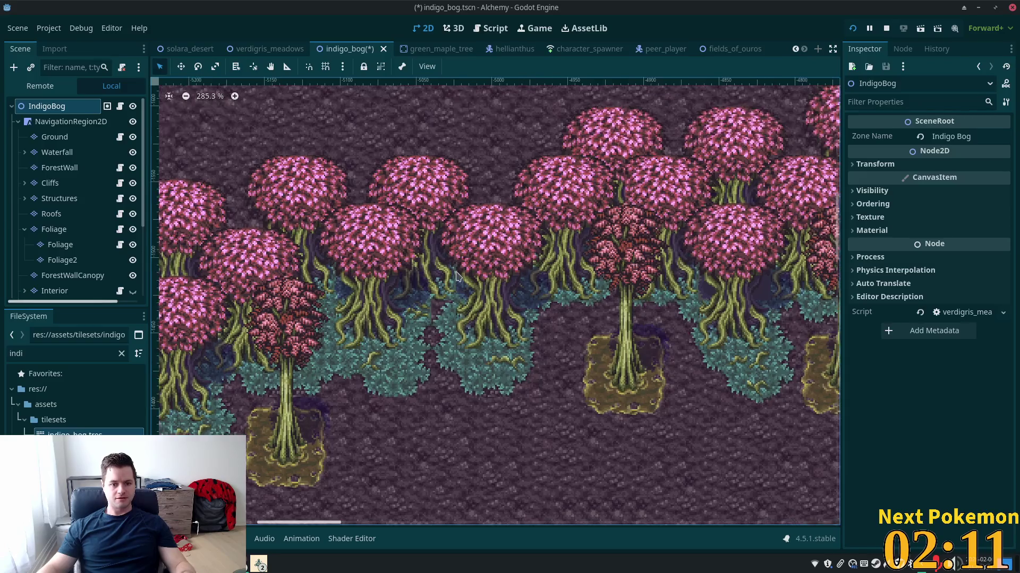
{"action": "scroll", "coordinate": [466, 331], "scroll_direction": "up", "scroll_amount": 4}
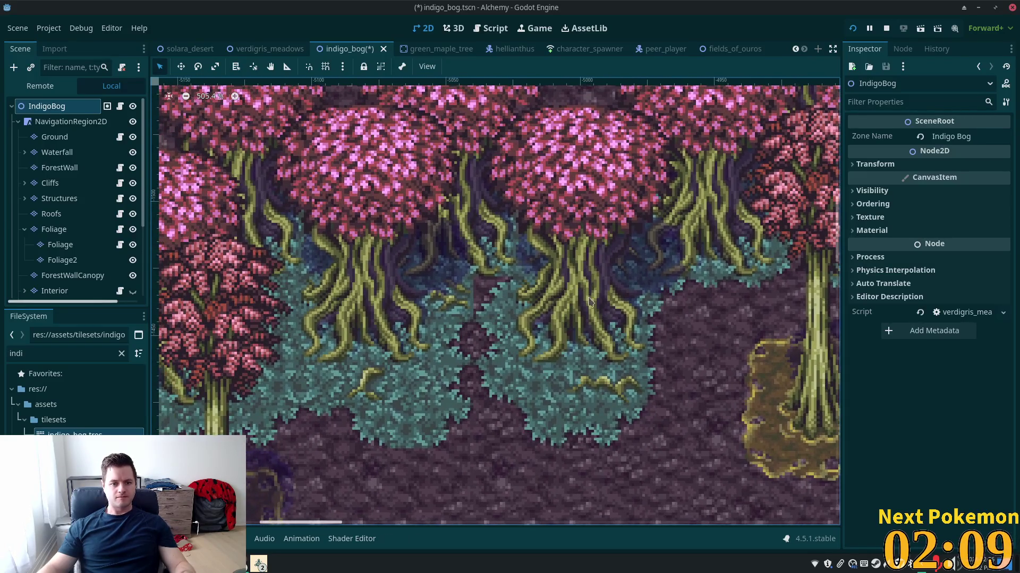
{"action": "left_click", "coordinate": [68, 139]}
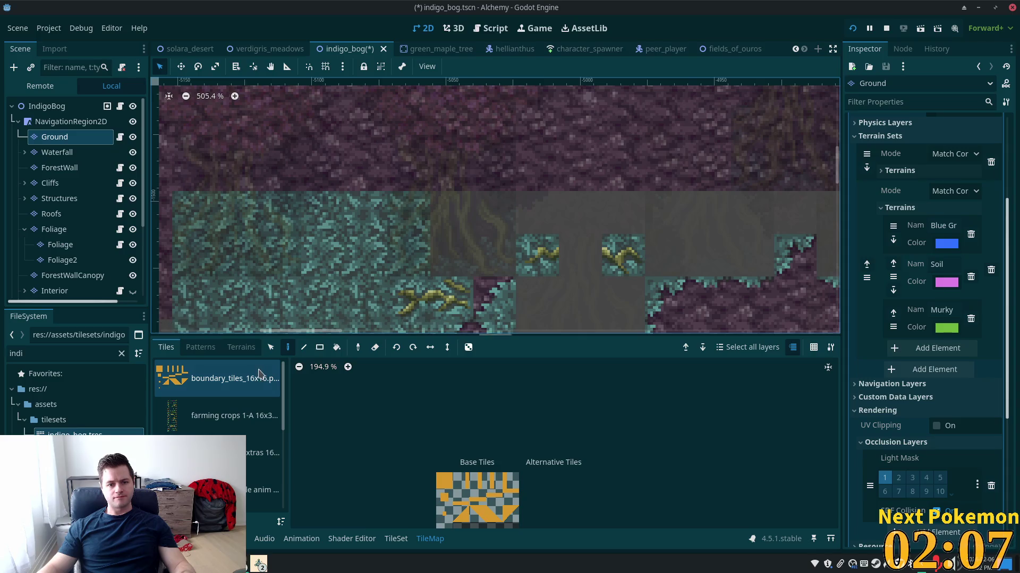
- Paint a single tile from the v3 bog atlas into the grey gap
{"action": "scroll", "coordinate": [218, 424], "scroll_direction": "down", "scroll_amount": 2}
{"action": "left_click", "coordinate": [223, 473]}
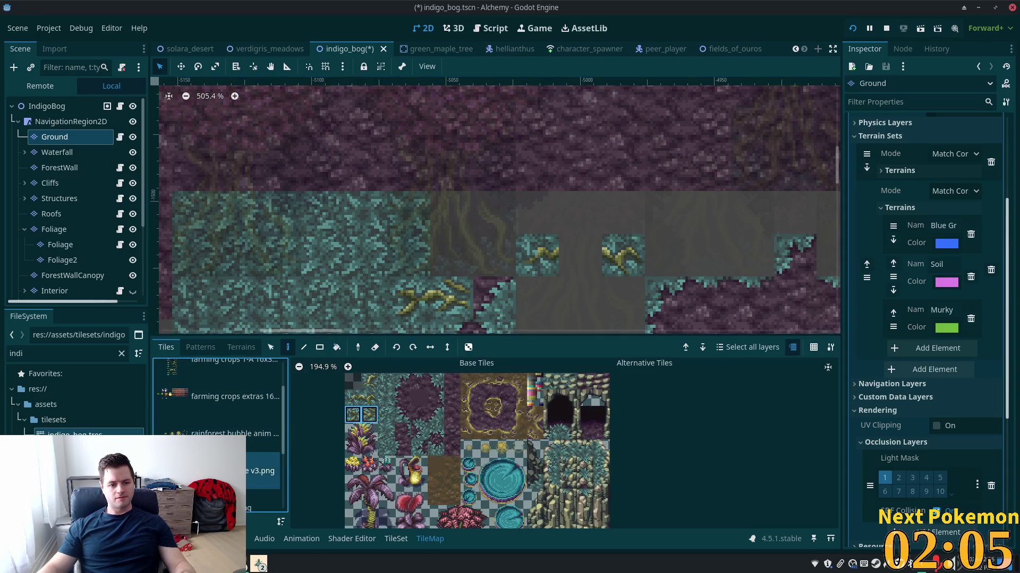
{"action": "left_click", "coordinate": [386, 381]}
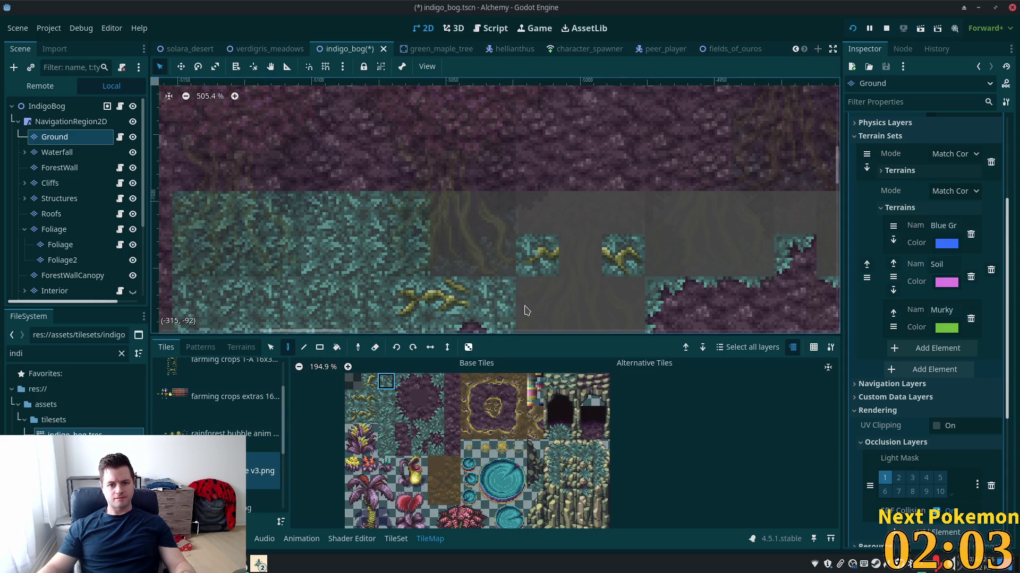
{"action": "left_click", "coordinate": [579, 298]}
- Zoom out and pan up to review the empty upper area, then select the IndigoBog root
{"action": "scroll", "coordinate": [588, 215], "scroll_direction": "down", "scroll_amount": 2}
{"action": "scroll", "coordinate": [587, 215], "scroll_direction": "down", "scroll_amount": 2}
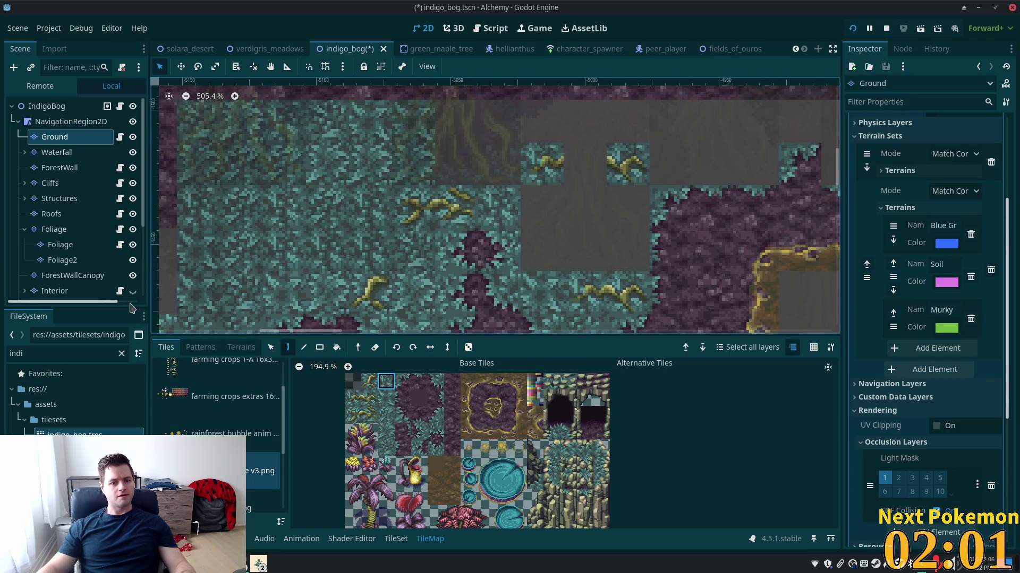
{"action": "scroll", "coordinate": [431, 260], "scroll_direction": "down", "scroll_amount": 4}
{"action": "scroll", "coordinate": [430, 259], "scroll_direction": "down", "scroll_amount": 1}
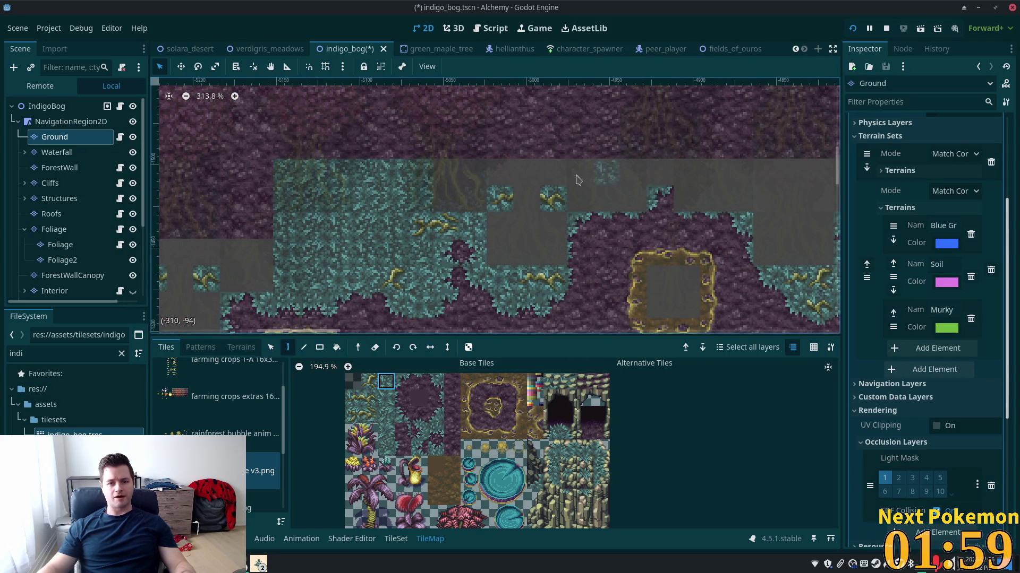
{"action": "scroll", "coordinate": [658, 164], "scroll_direction": "down", "scroll_amount": 4}
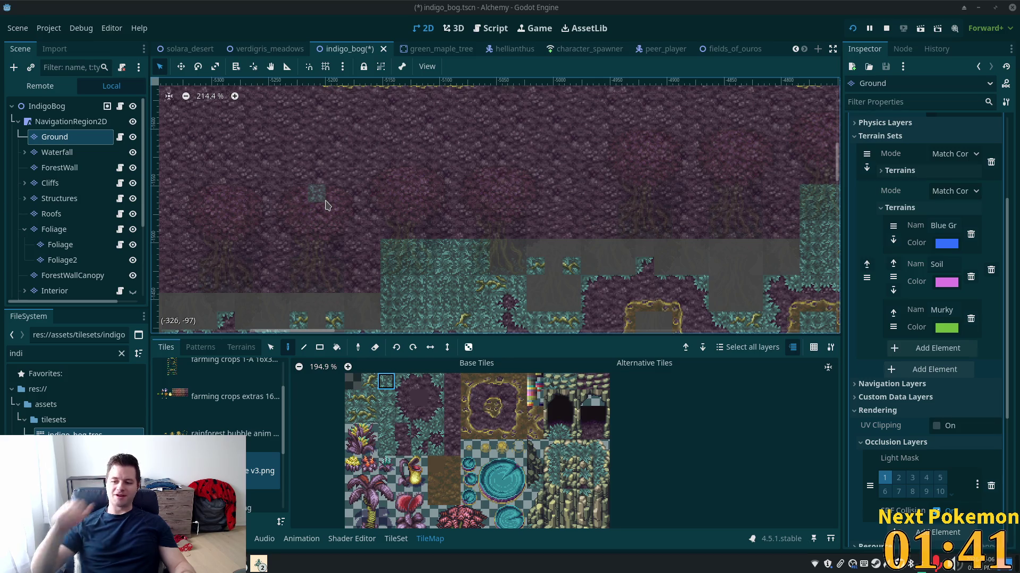
{"action": "scroll", "coordinate": [237, 281], "scroll_direction": "down", "scroll_amount": 4}
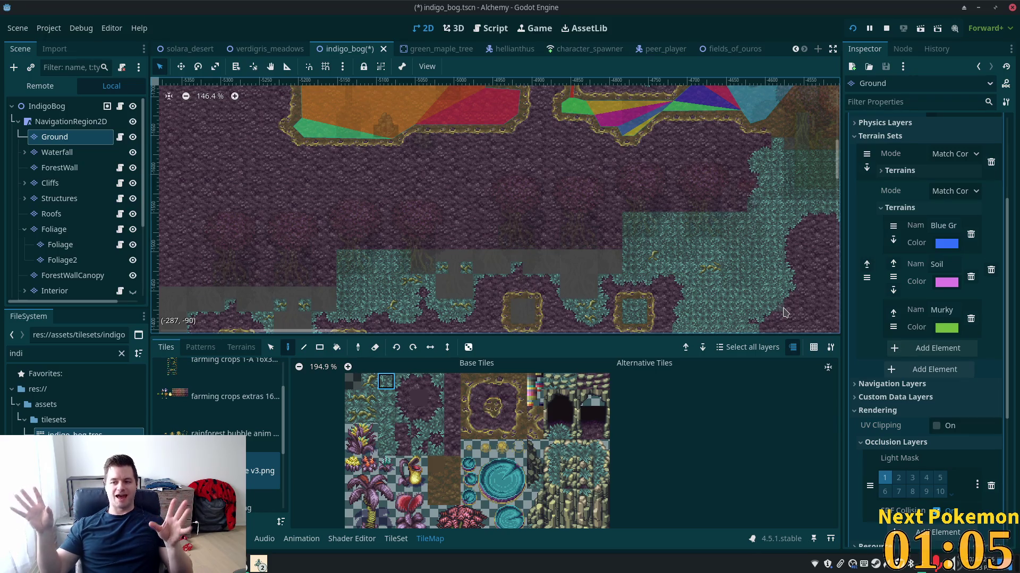
{"action": "scroll", "coordinate": [520, 213], "scroll_direction": "up", "scroll_amount": 3}
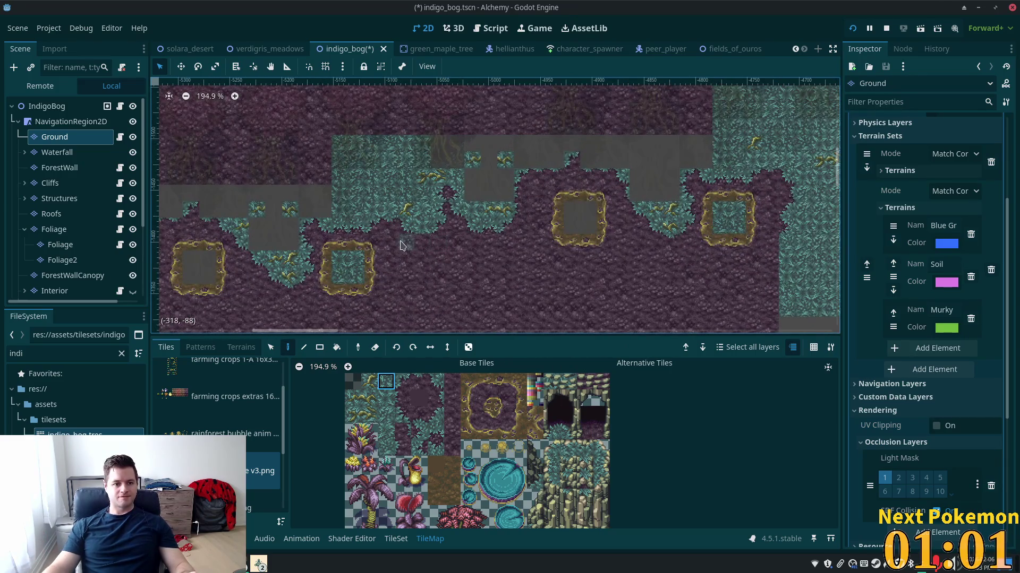
{"action": "scroll", "coordinate": [437, 255], "scroll_direction": "up", "scroll_amount": 3}
{"action": "scroll", "coordinate": [515, 203], "scroll_direction": "down", "scroll_amount": 5}
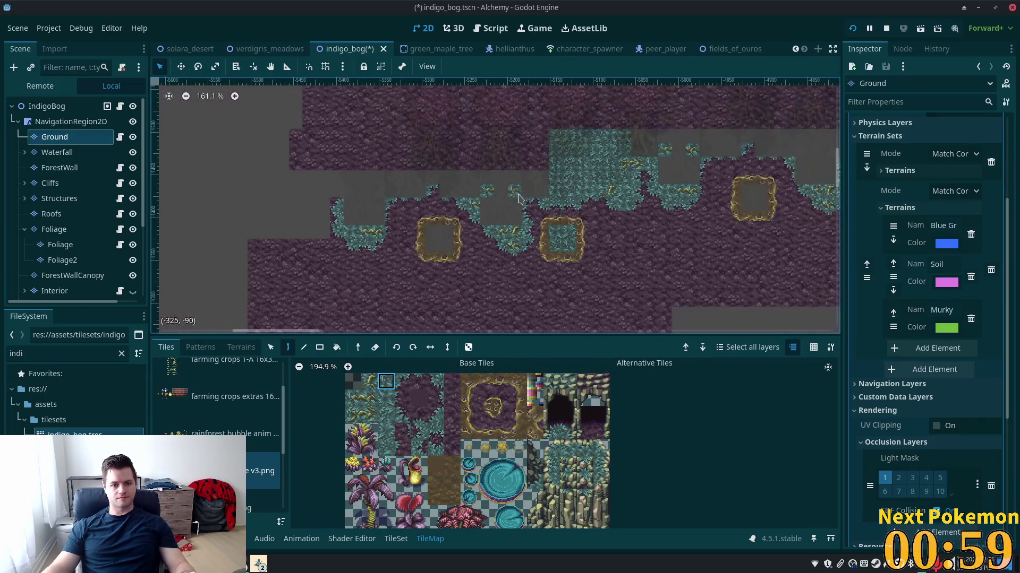
{"action": "left_click_drag", "start_coordinate": [516, 203], "coordinate": [341, 326]}
{"action": "scroll", "coordinate": [582, 237], "scroll_direction": "down", "scroll_amount": 1}
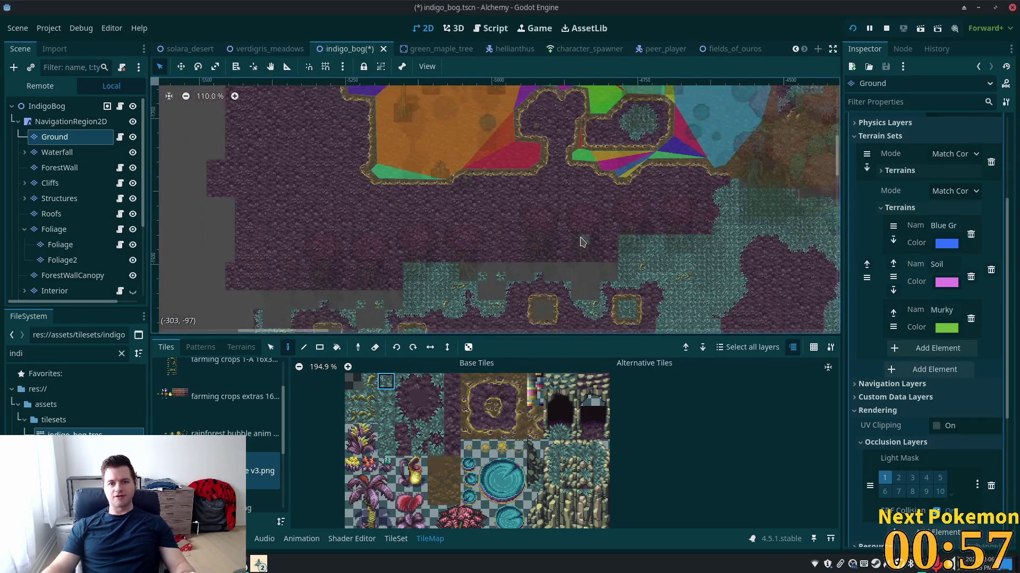
{"action": "left_click_drag", "start_coordinate": [654, 228], "coordinate": [489, 272]}
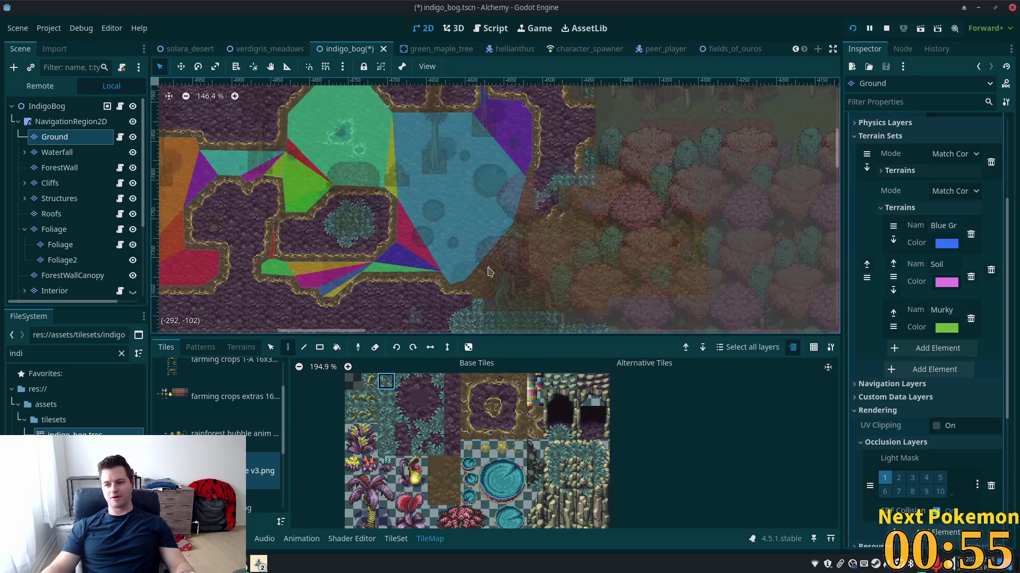
{"action": "mouse_move", "coordinate": [586, 188]}
{"action": "left_mouse_down"}
{"action": "mouse_move", "coordinate": [610, 296]}
{"action": "mouse_move", "coordinate": [194, 228]}
{"action": "mouse_move", "coordinate": [332, 106]}
{"action": "left_mouse_up"}
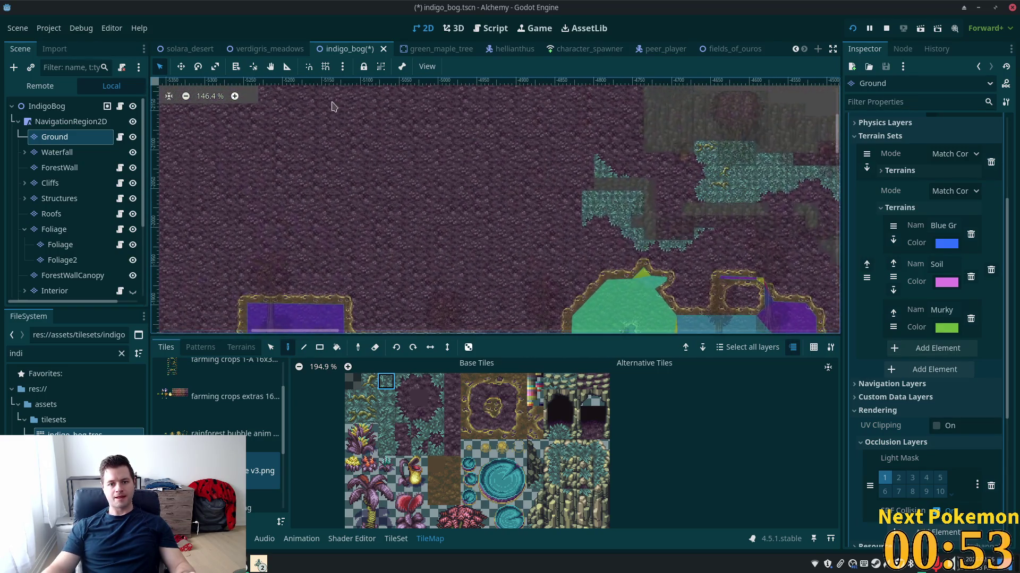
{"action": "scroll", "coordinate": [638, 231], "scroll_direction": "up", "scroll_amount": 6}
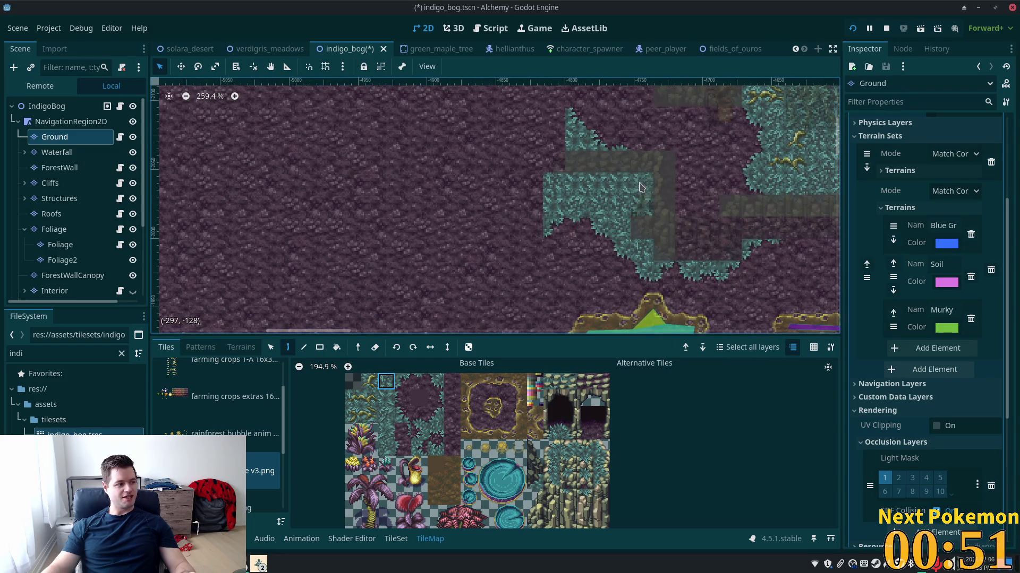
{"action": "scroll", "coordinate": [683, 165], "scroll_direction": "up", "scroll_amount": 3}
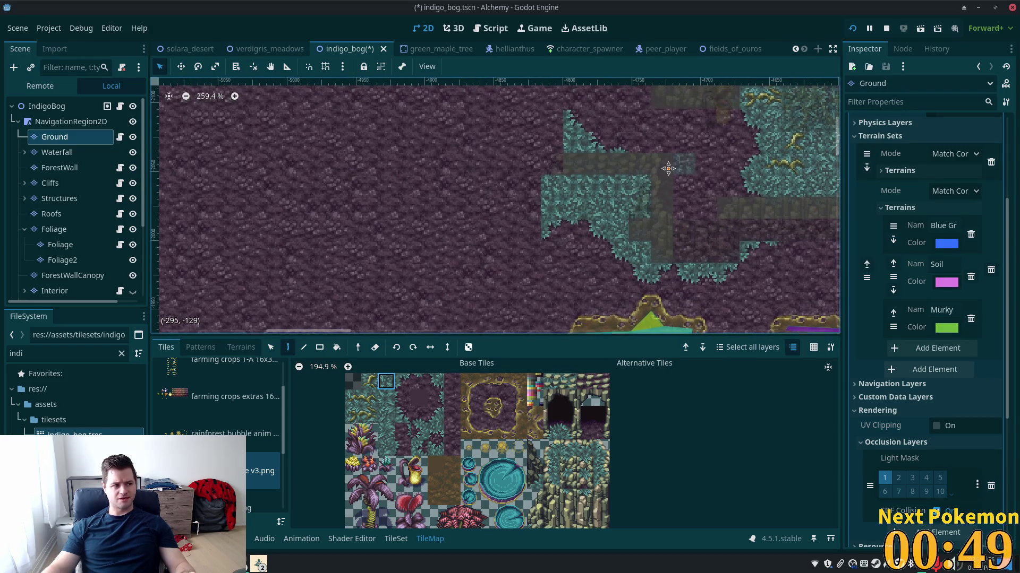
{"action": "left_click", "coordinate": [47, 106]}
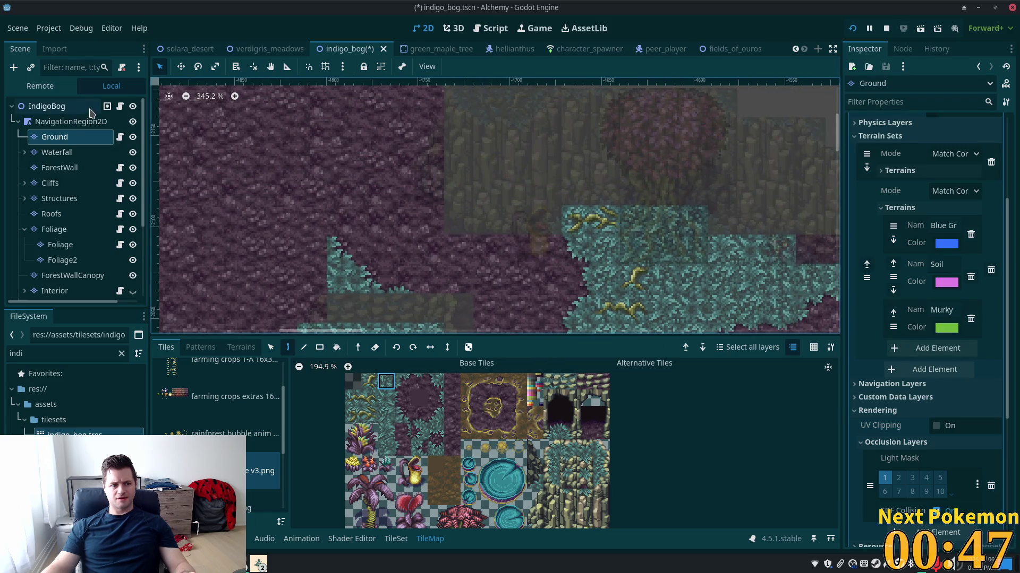
{"action": "scroll", "coordinate": [432, 282], "scroll_direction": "down", "scroll_amount": 3}
{"action": "scroll", "coordinate": [406, 213], "scroll_direction": "up", "scroll_amount": 3}
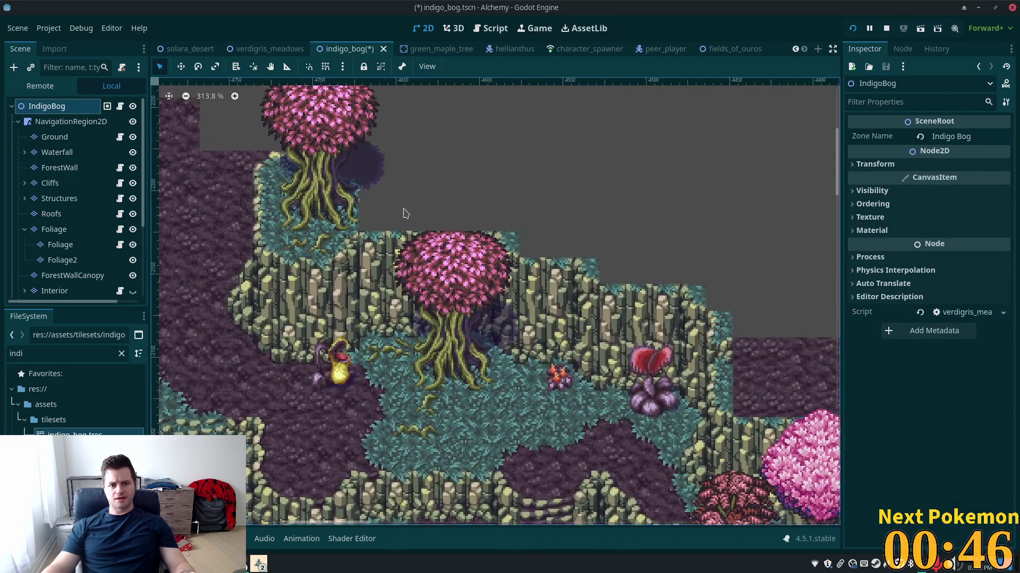
{"action": "scroll", "coordinate": [452, 220], "scroll_direction": "up", "scroll_amount": 2}
{"action": "scroll", "coordinate": [452, 219], "scroll_direction": "right", "scroll_amount": 2}
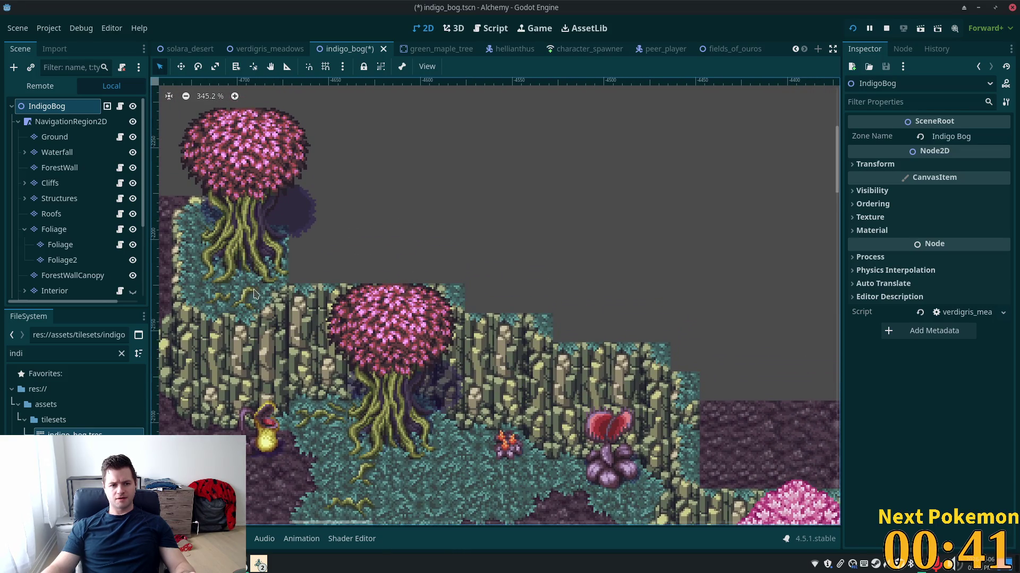
{"action": "scroll", "coordinate": [254, 294], "scroll_direction": "up", "scroll_amount": 1}
{"action": "scroll", "coordinate": [394, 275], "scroll_direction": "up", "scroll_amount": 2}
{"action": "scroll", "coordinate": [394, 275], "scroll_direction": "left", "scroll_amount": 3}
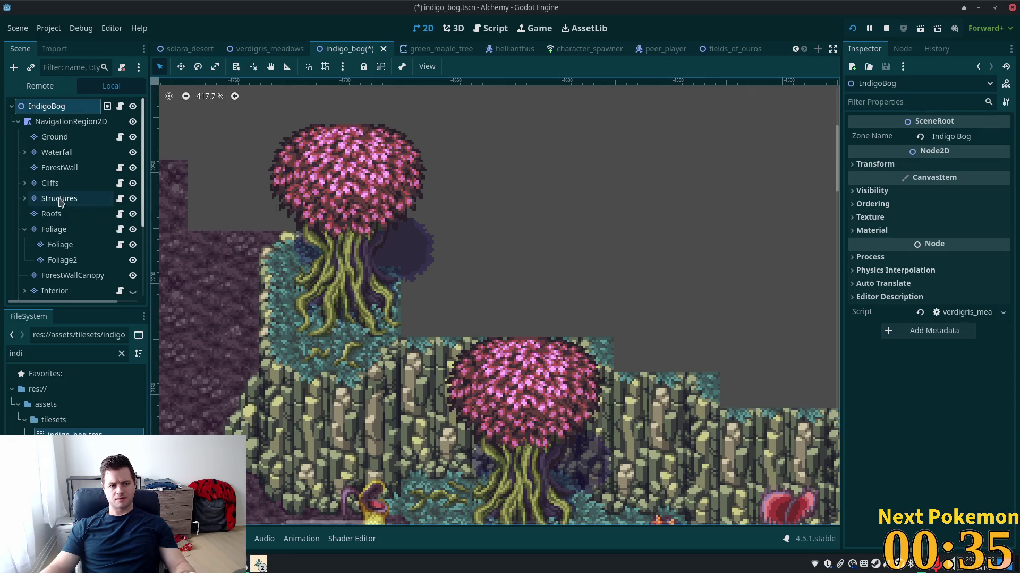
{"action": "left_click", "coordinate": [59, 137]}
{"action": "scroll", "coordinate": [217, 419], "scroll_direction": "down", "scroll_amount": 2}
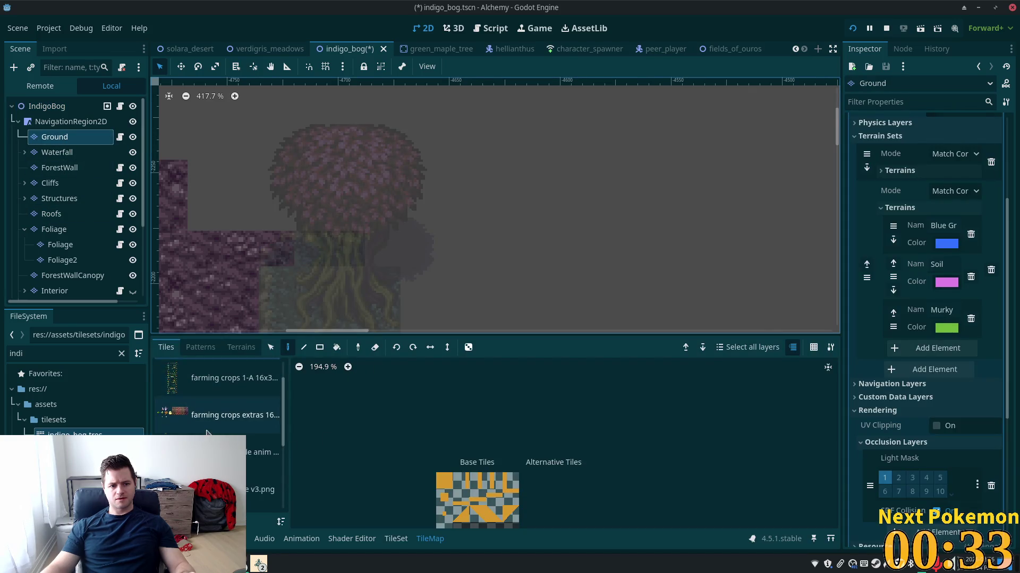
- Set the Ground TileMap to Terrains painting with a terrain from the second terrain set
{"action": "left_click", "coordinate": [263, 471]}
{"action": "left_click", "coordinate": [386, 381]}
{"action": "scroll", "coordinate": [419, 239], "scroll_direction": "down", "scroll_amount": 4}
{"action": "scroll", "coordinate": [403, 159], "scroll_direction": "right", "scroll_amount": 2}
{"action": "scroll", "coordinate": [398, 148], "scroll_direction": "right", "scroll_amount": 1}
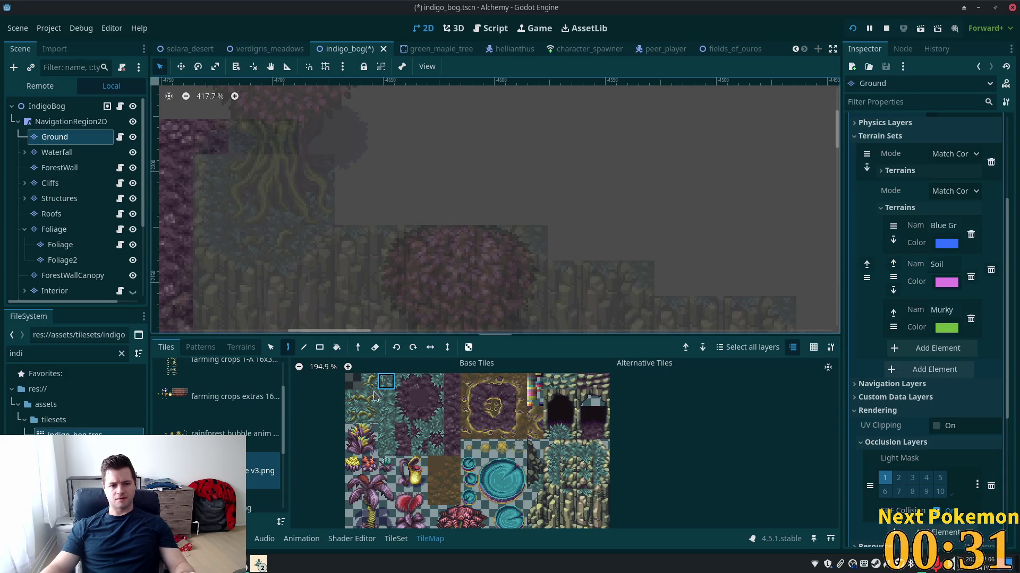
{"action": "left_click", "coordinate": [241, 347]}
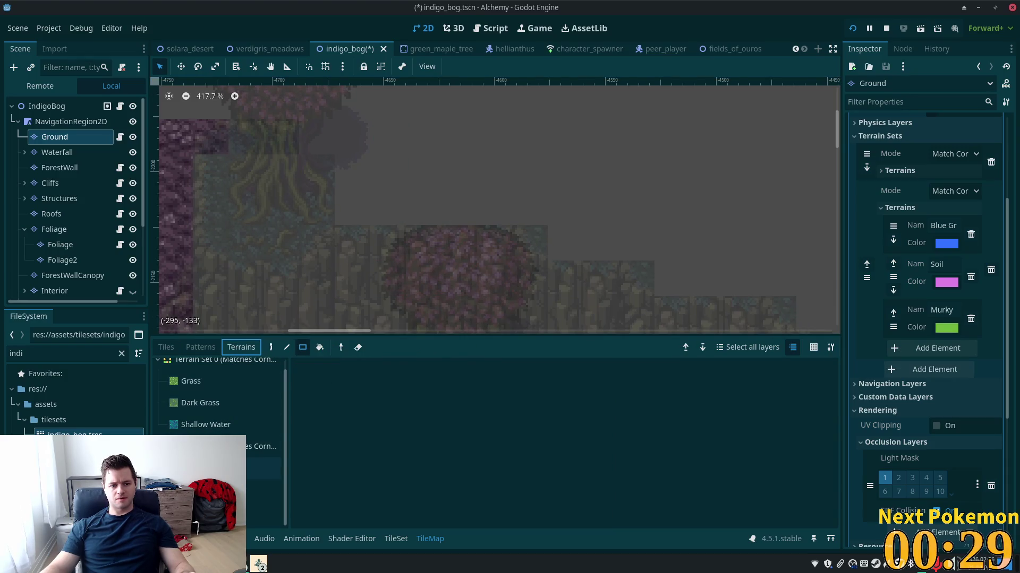
{"action": "left_click", "coordinate": [263, 468]}
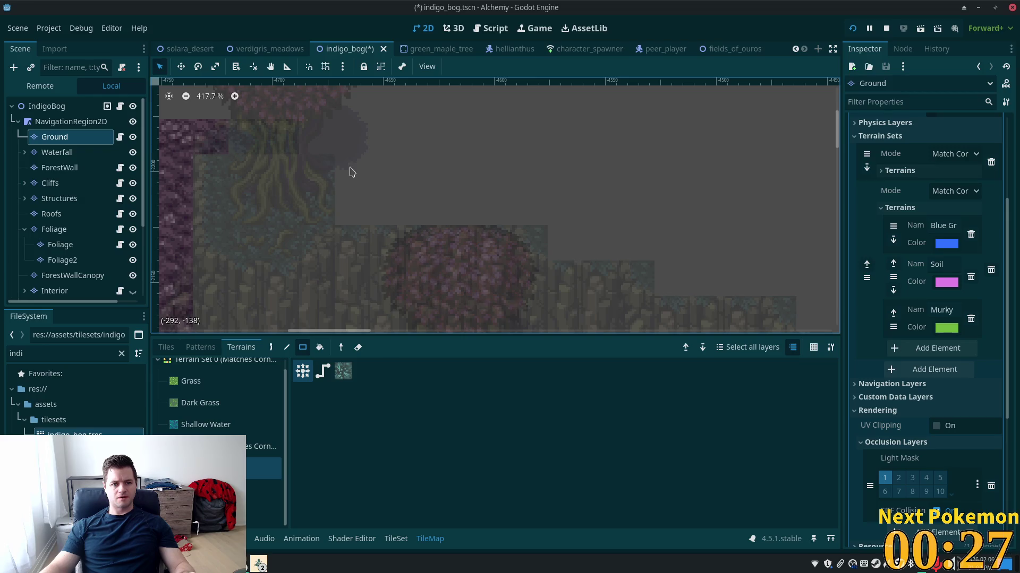
- Fill the empty grey strips in the upper area with rectangles of teal terrain
{"action": "mouse_move", "coordinate": [345, 171]}
{"action": "left_mouse_down"}
{"action": "mouse_move", "coordinate": [568, 216]}
{"action": "mouse_move", "coordinate": [537, 214]}
{"action": "left_mouse_up"}
{"action": "mouse_move", "coordinate": [559, 175]}
{"action": "left_mouse_down"}
{"action": "mouse_move", "coordinate": [614, 245]}
{"action": "mouse_move", "coordinate": [651, 257]}
{"action": "left_mouse_up"}
{"action": "left_click_drag", "start_coordinate": [797, 255], "coordinate": [645, 219]}
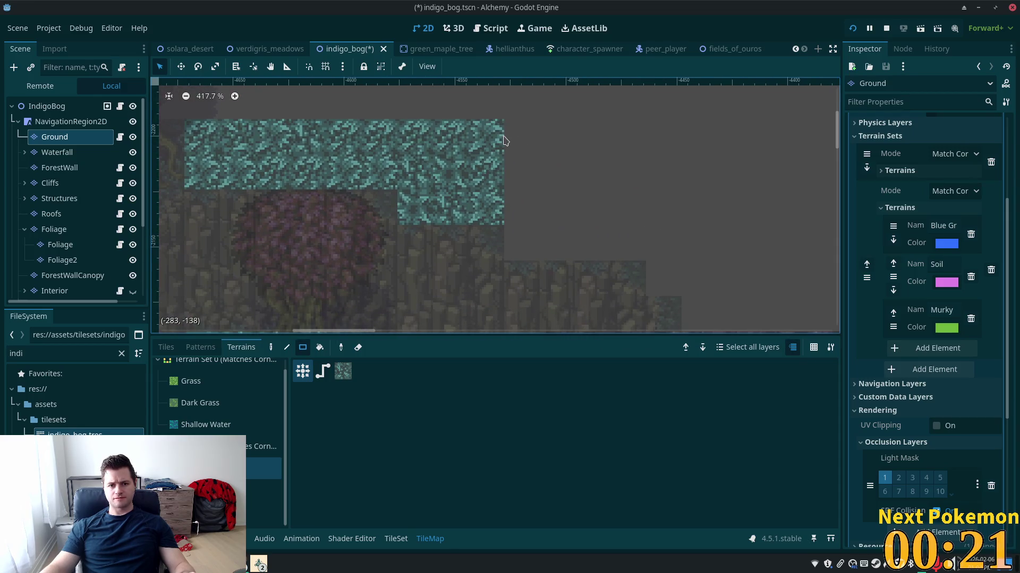
{"action": "mouse_move", "coordinate": [511, 127]}
{"action": "left_mouse_down"}
{"action": "mouse_move", "coordinate": [658, 241]}
{"action": "mouse_move", "coordinate": [547, 204]}
{"action": "mouse_move", "coordinate": [516, 205]}
{"action": "mouse_move", "coordinate": [507, 217]}
{"action": "left_mouse_up"}
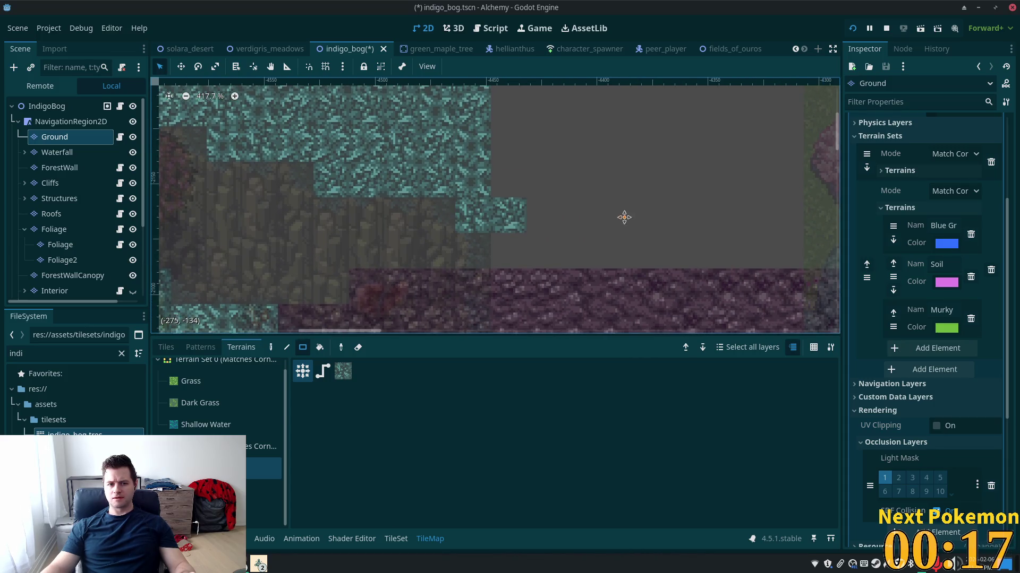
{"action": "scroll", "coordinate": [623, 216], "scroll_direction": "up", "scroll_amount": 5}
{"action": "mouse_move", "coordinate": [481, 137]}
{"action": "left_mouse_down"}
{"action": "mouse_move", "coordinate": [499, 216]}
{"action": "mouse_move", "coordinate": [574, 268]}
{"action": "left_mouse_up"}
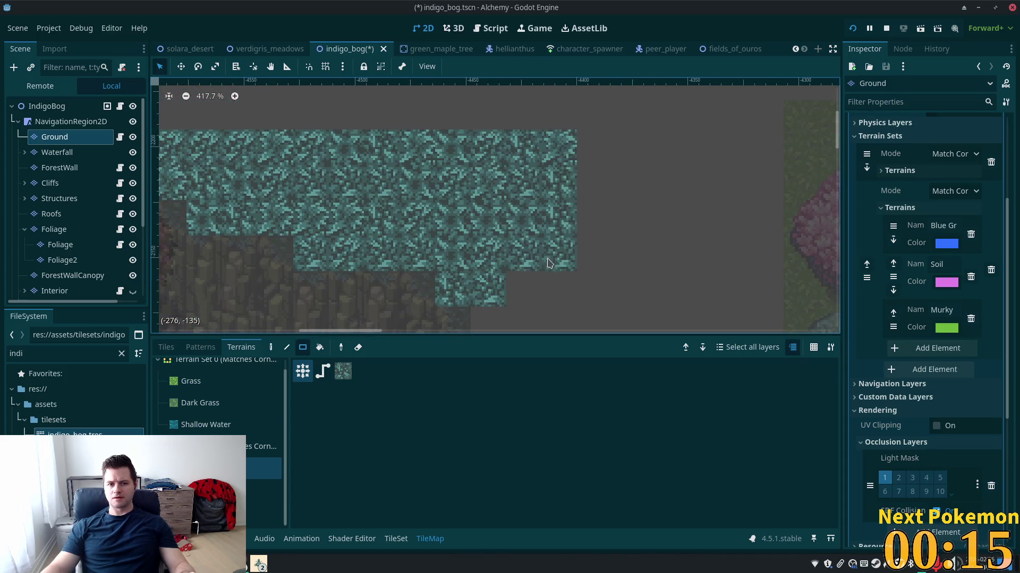
{"action": "scroll", "coordinate": [678, 125], "scroll_direction": "down", "scroll_amount": 3}
{"action": "left_click_drag", "start_coordinate": [490, 200], "coordinate": [622, 201]}
{"action": "left_click_drag", "start_coordinate": [488, 207], "coordinate": [626, 220]}
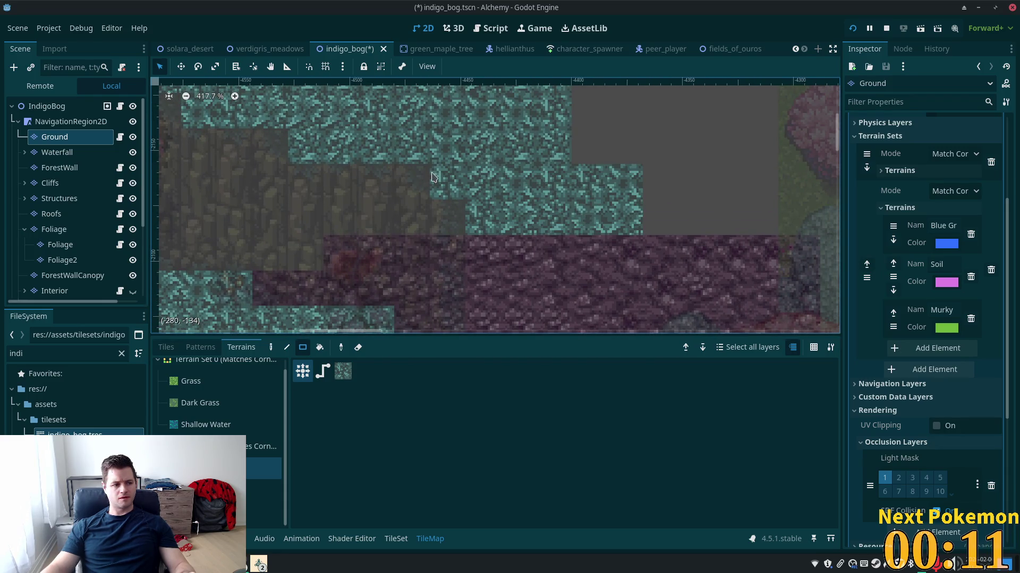
{"action": "left_click", "coordinate": [47, 105]}
{"action": "scroll", "coordinate": [499, 266], "scroll_direction": "down", "scroll_amount": 2}
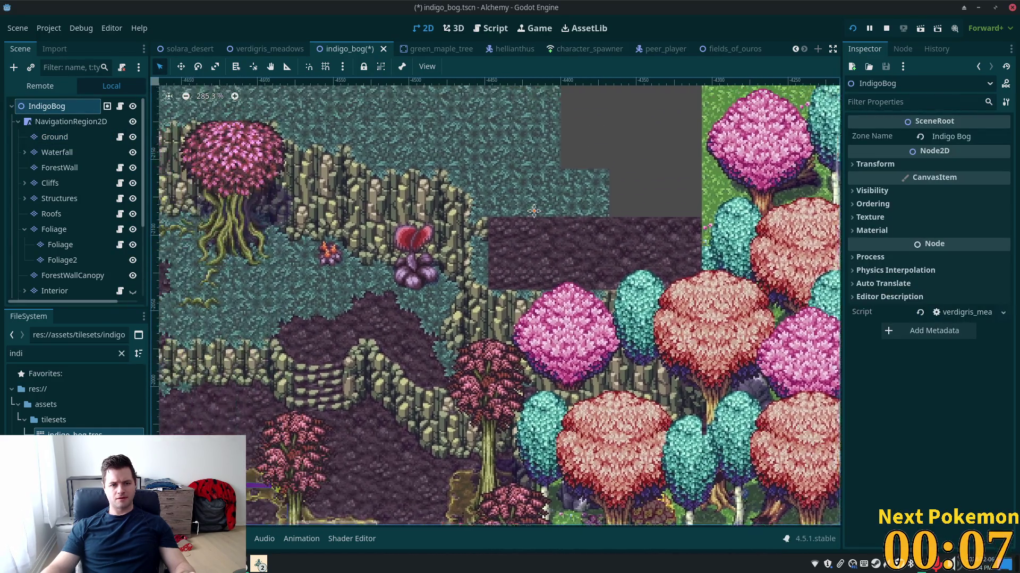
- On the Ground layer, paint a 7x2 block of teal terrain into a top gap
{"action": "scroll", "coordinate": [572, 260], "scroll_direction": "up", "scroll_amount": 2}
{"action": "scroll", "coordinate": [572, 260], "scroll_direction": "up", "scroll_amount": 1}
{"action": "left_click", "coordinate": [55, 137]}
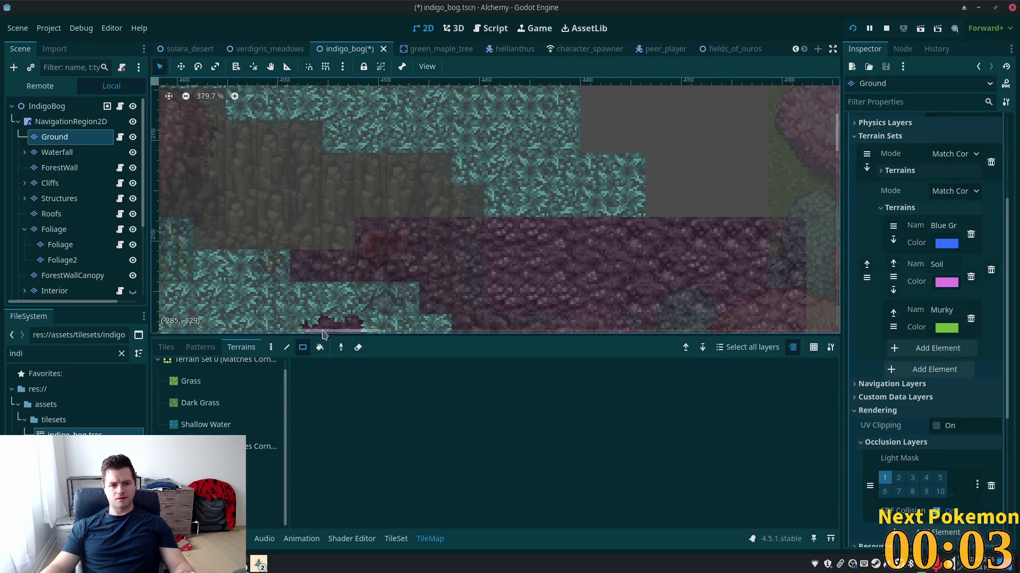
{"action": "left_click", "coordinate": [223, 468]}
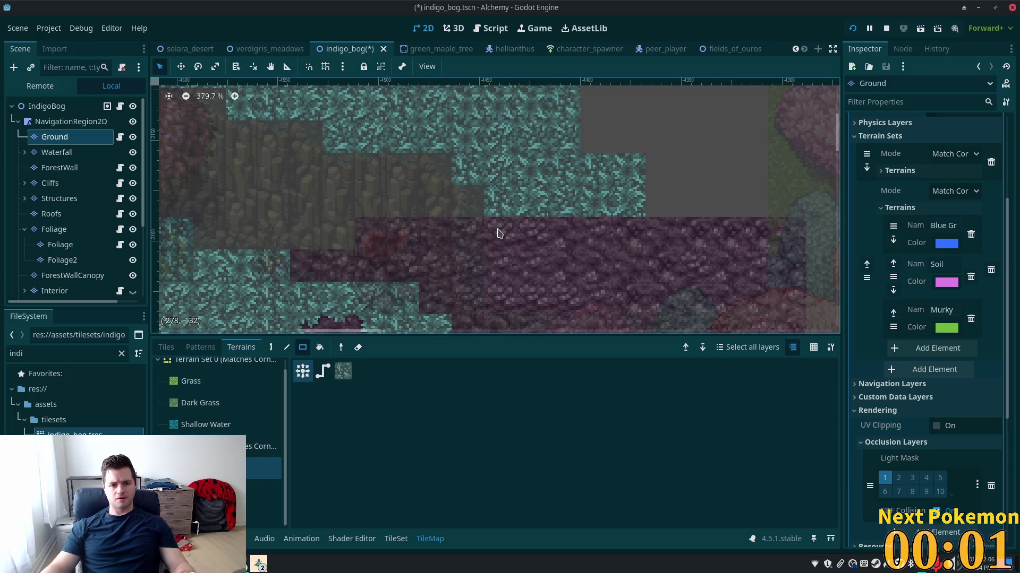
{"action": "mouse_move", "coordinate": [499, 234]}
{"action": "left_mouse_down"}
{"action": "mouse_move", "coordinate": [610, 276]}
{"action": "mouse_move", "coordinate": [693, 276]}
{"action": "mouse_move", "coordinate": [694, 289]}
{"action": "left_mouse_up"}
{"action": "left_click", "coordinate": [47, 106]}
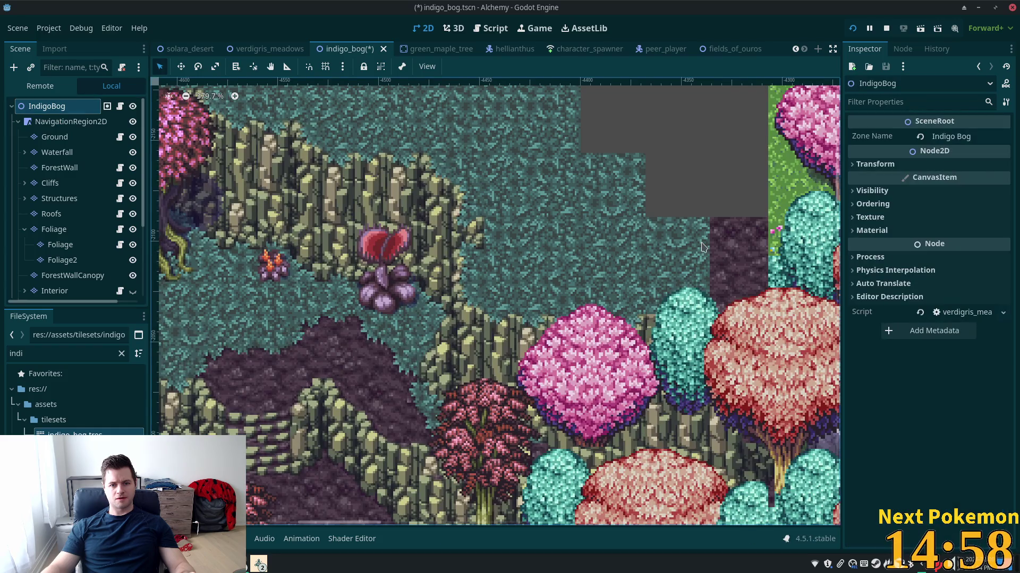
- Paint a 6x8 block of Ground terrain over another gap along the top
{"action": "scroll", "coordinate": [540, 217], "scroll_direction": "down", "scroll_amount": 5}
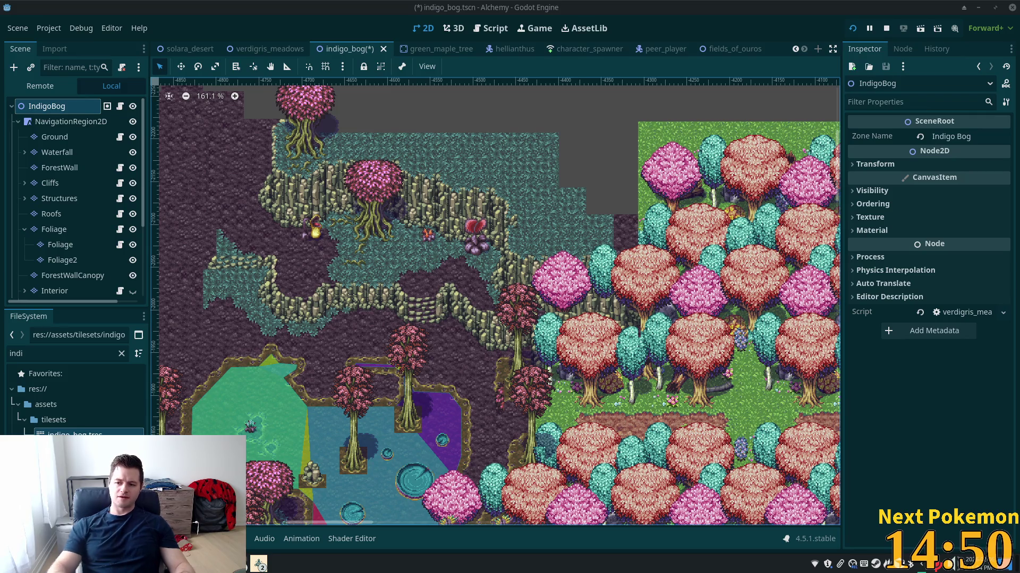
{"action": "scroll", "coordinate": [602, 219], "scroll_direction": "up", "scroll_amount": 4}
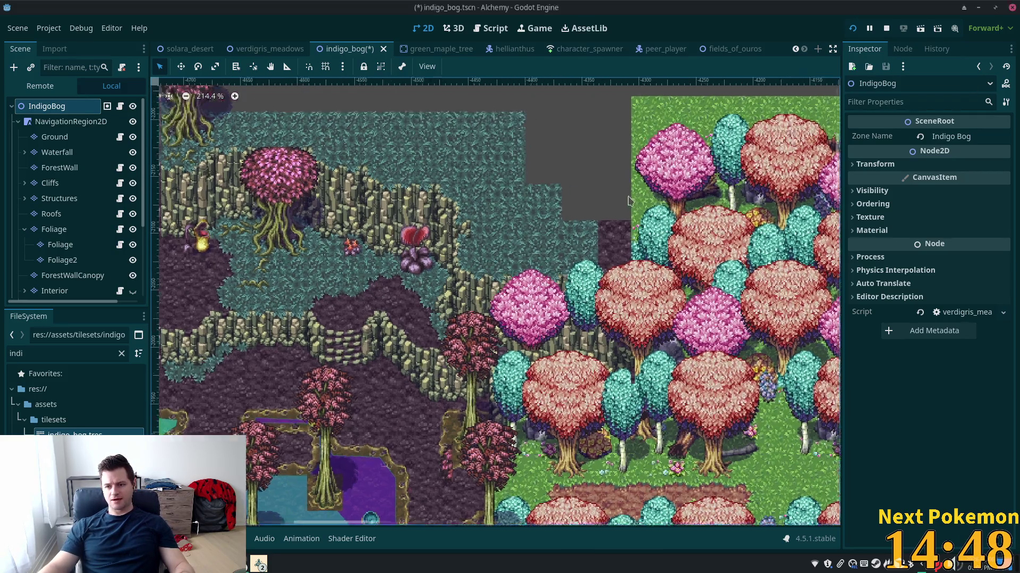
{"action": "scroll", "coordinate": [395, 249], "scroll_direction": "up", "scroll_amount": 2}
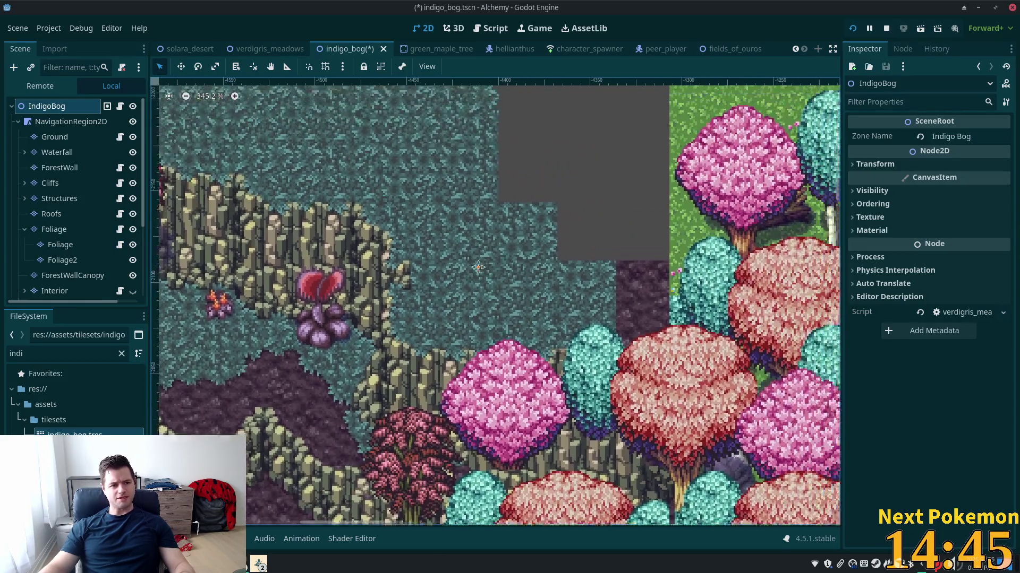
{"action": "scroll", "coordinate": [478, 267], "scroll_direction": "right", "scroll_amount": 2}
{"action": "left_click", "coordinate": [55, 137]}
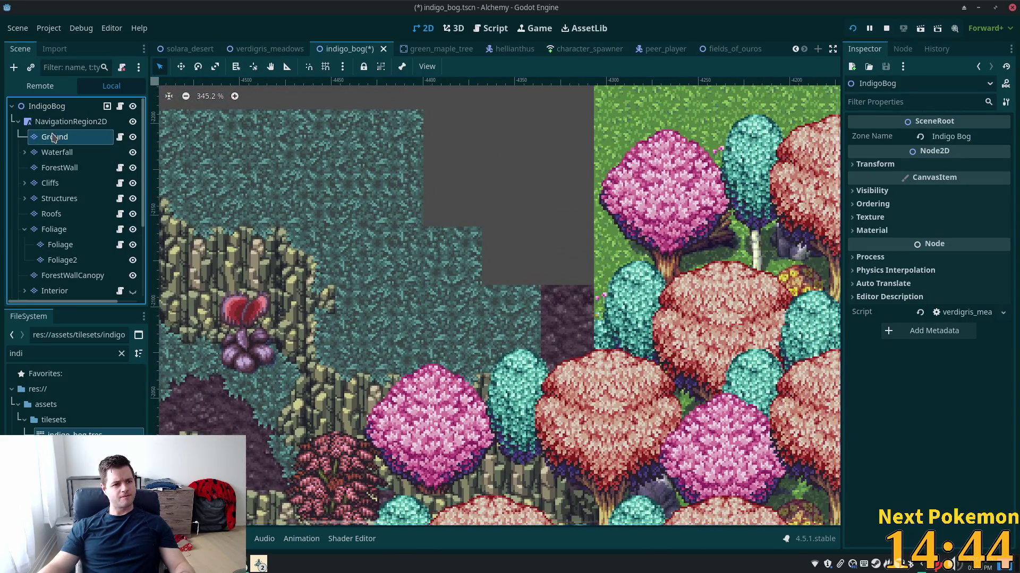
{"action": "scroll", "coordinate": [611, 276], "scroll_direction": "down", "scroll_amount": 3}
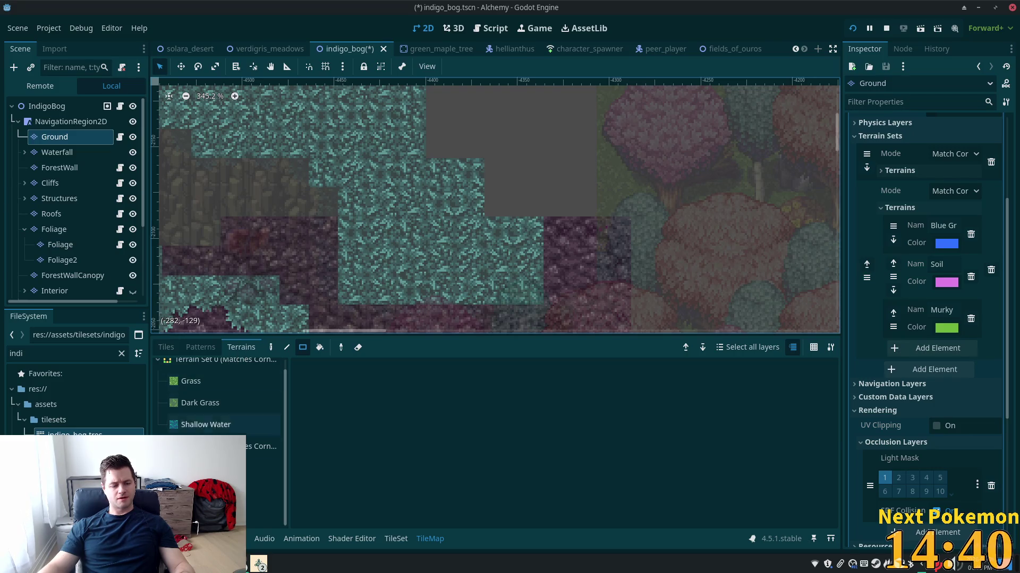
{"action": "left_click", "coordinate": [262, 468]}
{"action": "left_click_drag", "start_coordinate": [581, 300], "coordinate": [449, 100]}
- Fill the last small top gaps with a terrain strip and another block, then view the whole scene
{"action": "scroll", "coordinate": [558, 126], "scroll_direction": "up", "scroll_amount": 5}
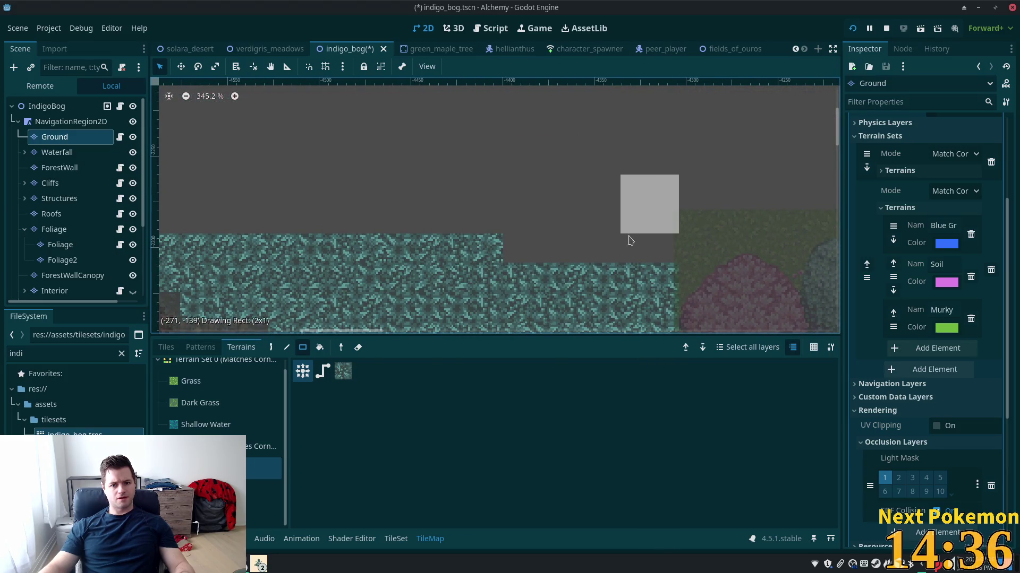
{"action": "mouse_move", "coordinate": [630, 240]}
{"action": "left_mouse_down"}
{"action": "mouse_move", "coordinate": [325, 228]}
{"action": "mouse_move", "coordinate": [370, 211]}
{"action": "mouse_move", "coordinate": [658, 258]}
{"action": "left_mouse_up"}
{"action": "scroll", "coordinate": [425, 229], "scroll_direction": "left", "scroll_amount": 5}
{"action": "scroll", "coordinate": [584, 254], "scroll_direction": "left", "scroll_amount": 4}
{"action": "left_click_drag", "start_coordinate": [320, 249], "coordinate": [276, 215]}
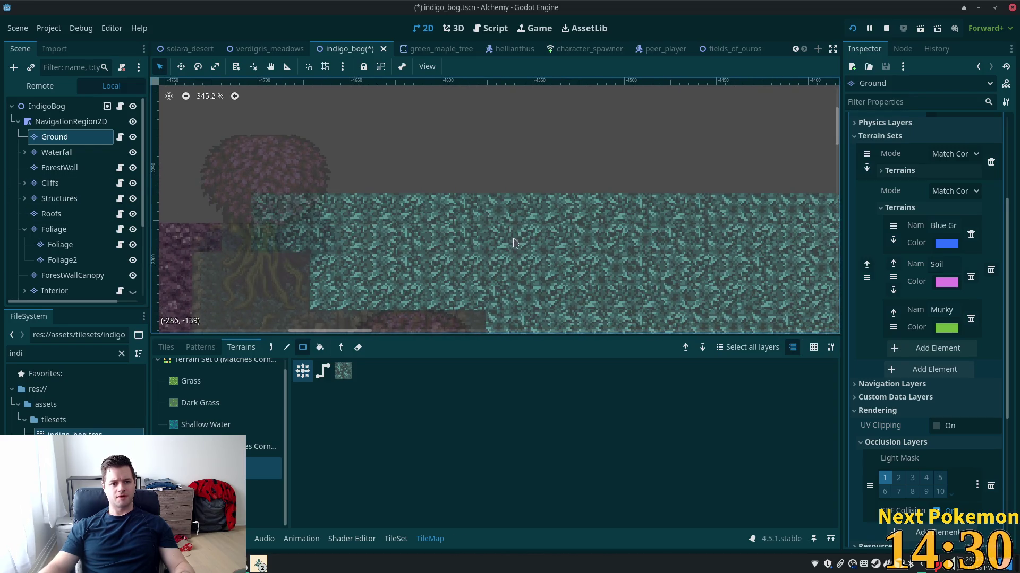
{"action": "scroll", "coordinate": [478, 255], "scroll_direction": "down", "scroll_amount": 3}
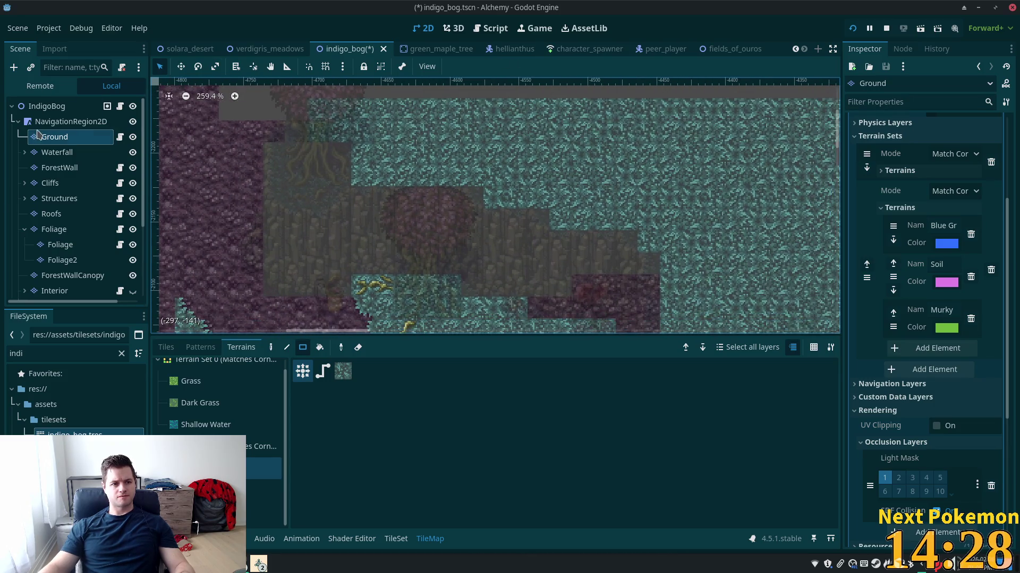
{"action": "left_click", "coordinate": [48, 106]}
{"action": "scroll", "coordinate": [266, 173], "scroll_direction": "down", "scroll_amount": 4}
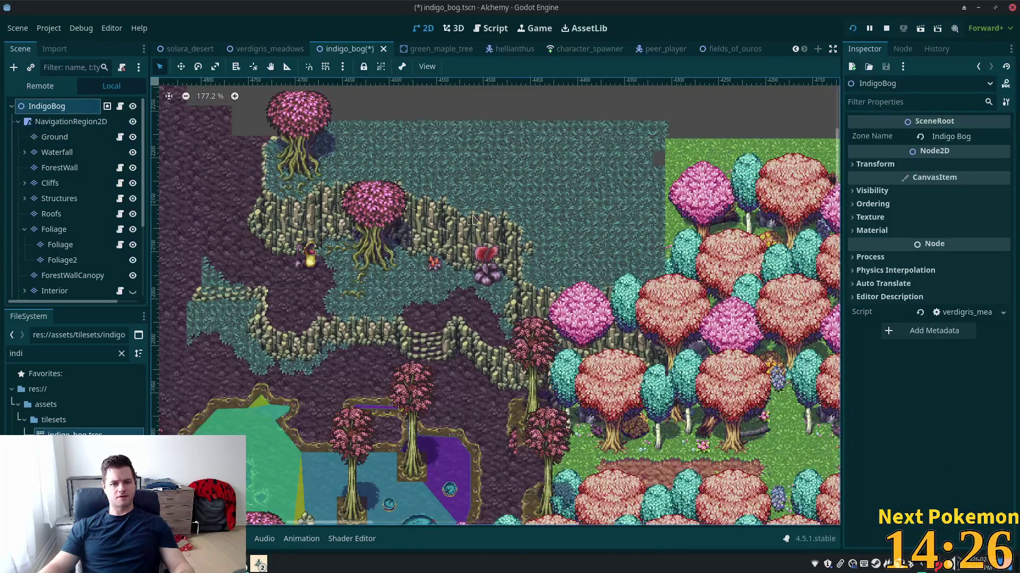
{"action": "scroll", "coordinate": [472, 218], "scroll_direction": "up", "scroll_amount": 5}
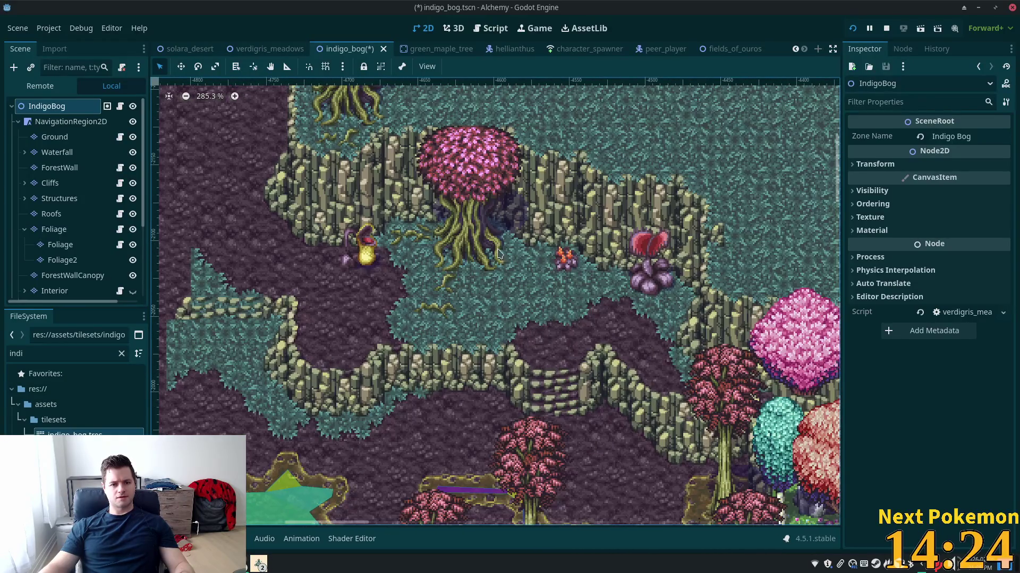
{"action": "mouse_move", "coordinate": [498, 254]}
{"action": "left_mouse_down"}
{"action": "mouse_move", "coordinate": [679, 265]}
{"action": "mouse_move", "coordinate": [587, 260]}
{"action": "left_mouse_up"}
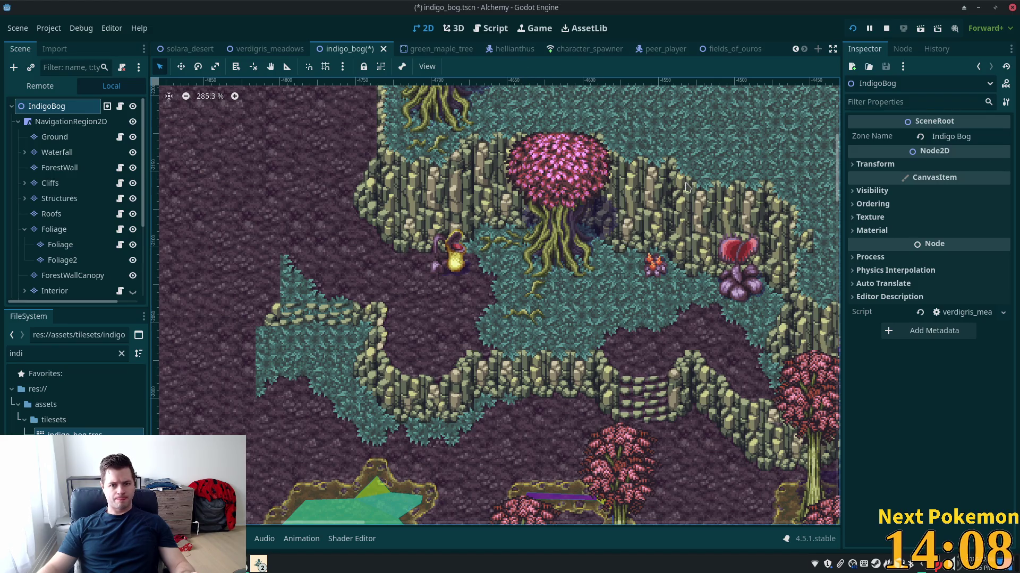
{"action": "mouse_move", "coordinate": [685, 187]}
{"action": "left_mouse_down"}
{"action": "mouse_move", "coordinate": [526, 308]}
{"action": "mouse_move", "coordinate": [577, 269]}
{"action": "mouse_move", "coordinate": [567, 266]}
{"action": "left_mouse_up"}
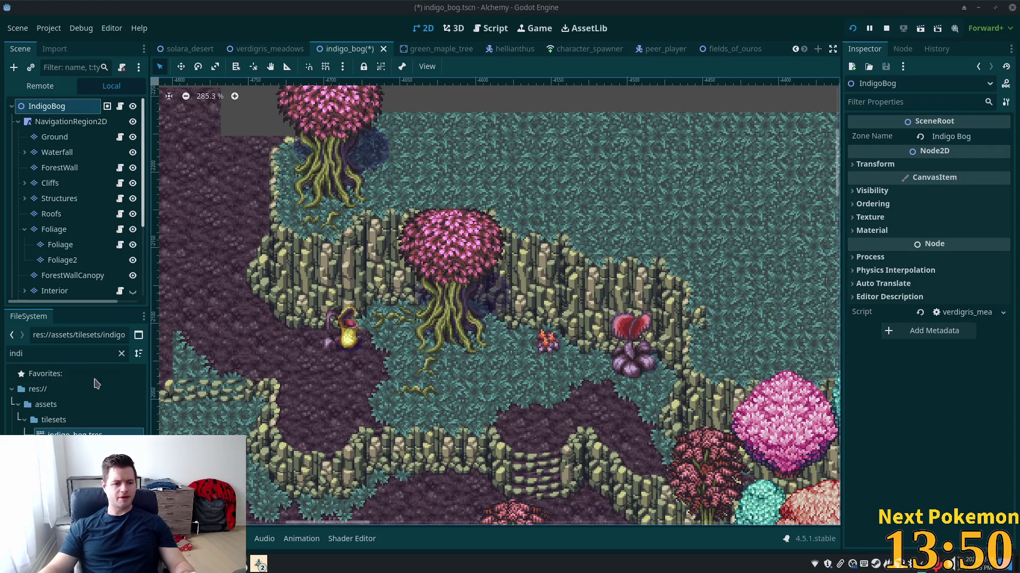
- On the Foliage layer, place two 3x4 palm trees from rainforest jungle v3.png in the upper area
{"action": "left_click", "coordinate": [49, 139]}
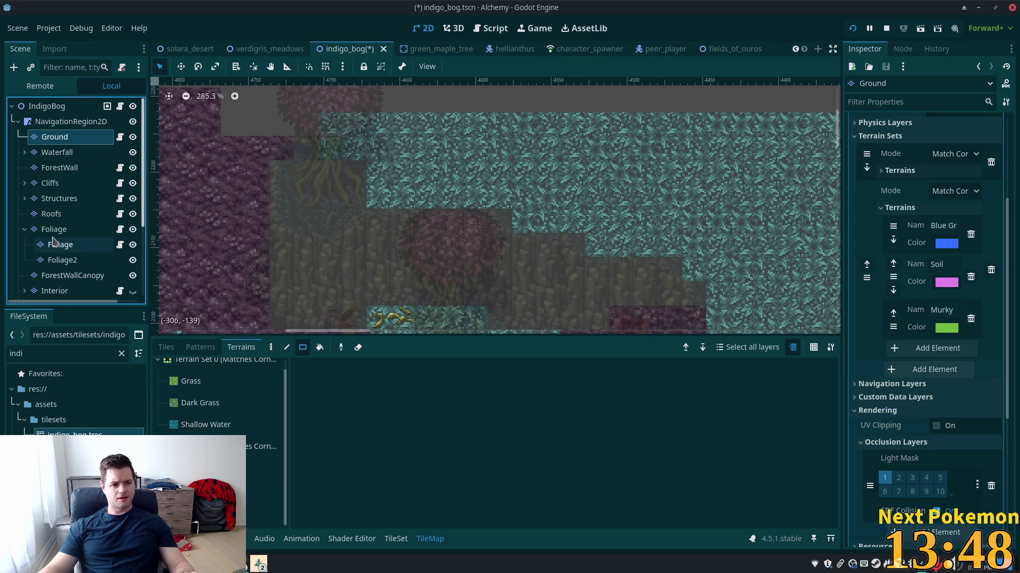
{"action": "left_click", "coordinate": [54, 229]}
{"action": "scroll", "coordinate": [409, 232], "scroll_direction": "up", "scroll_amount": 2}
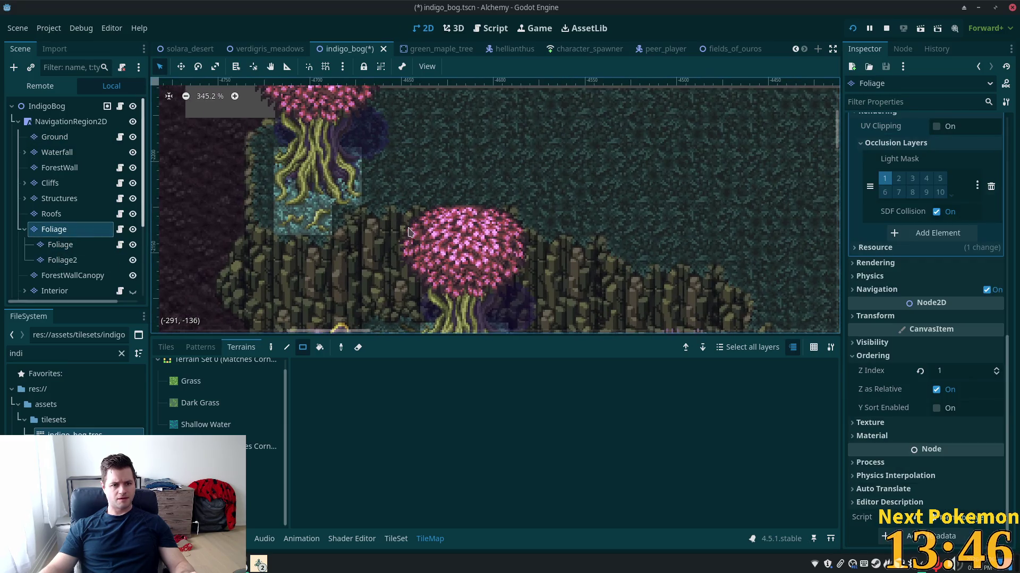
{"action": "left_click", "coordinate": [166, 347]}
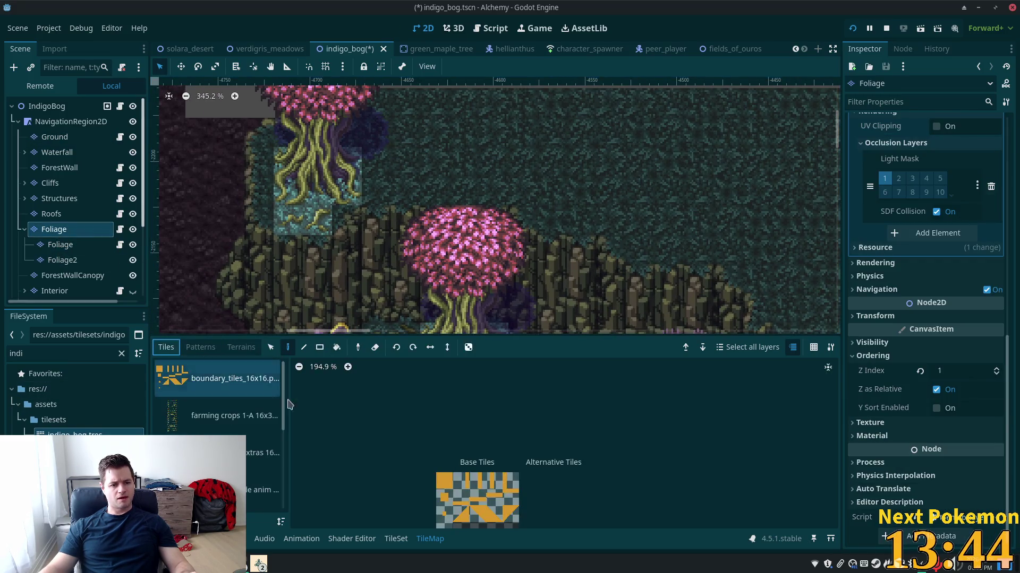
{"action": "scroll", "coordinate": [213, 414], "scroll_direction": "down", "scroll_amount": 5}
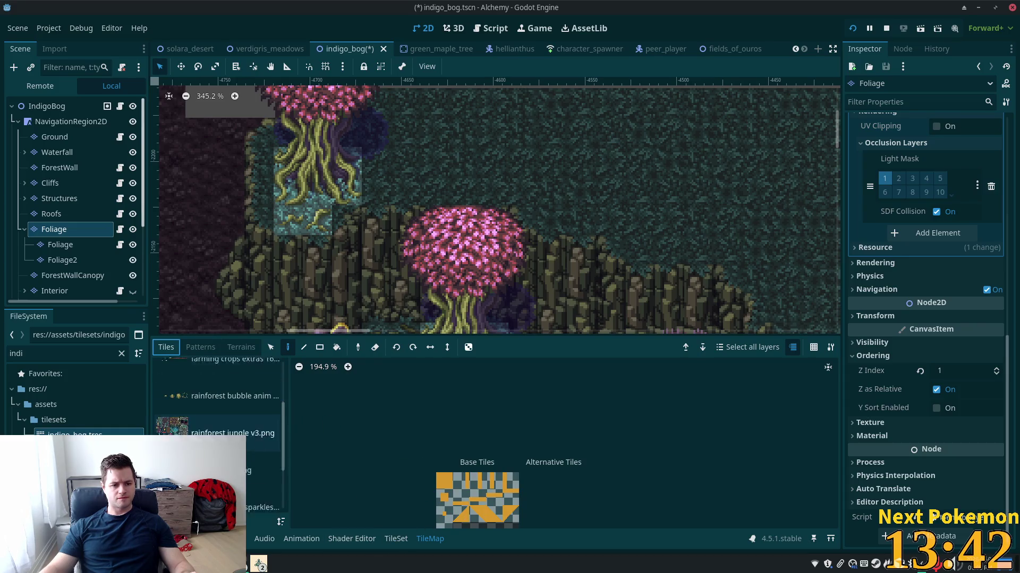
{"action": "left_click", "coordinate": [193, 402]}
{"action": "scroll", "coordinate": [430, 433], "scroll_direction": "down", "scroll_amount": 3}
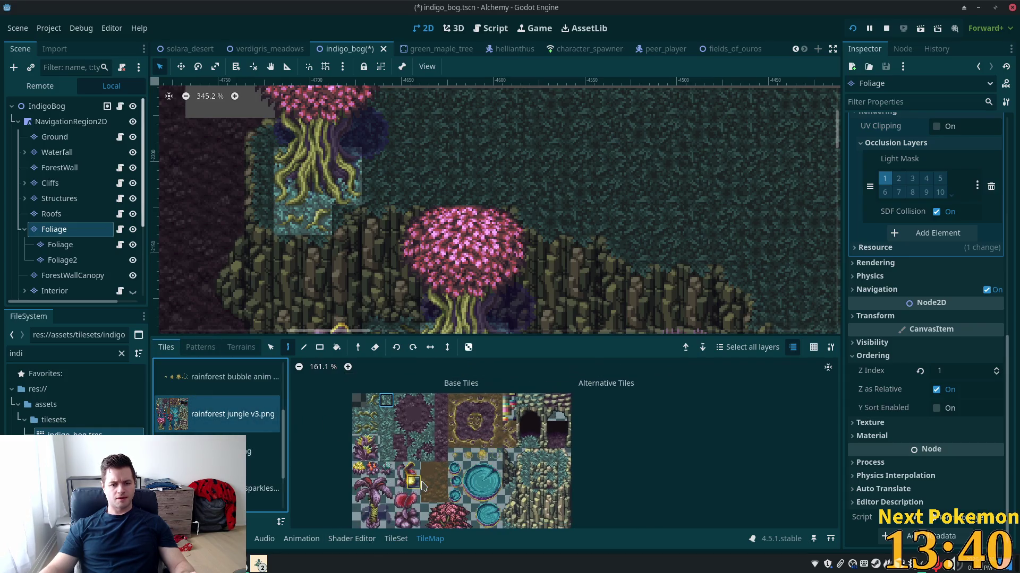
{"action": "left_click_drag", "start_coordinate": [368, 433], "coordinate": [392, 476]}
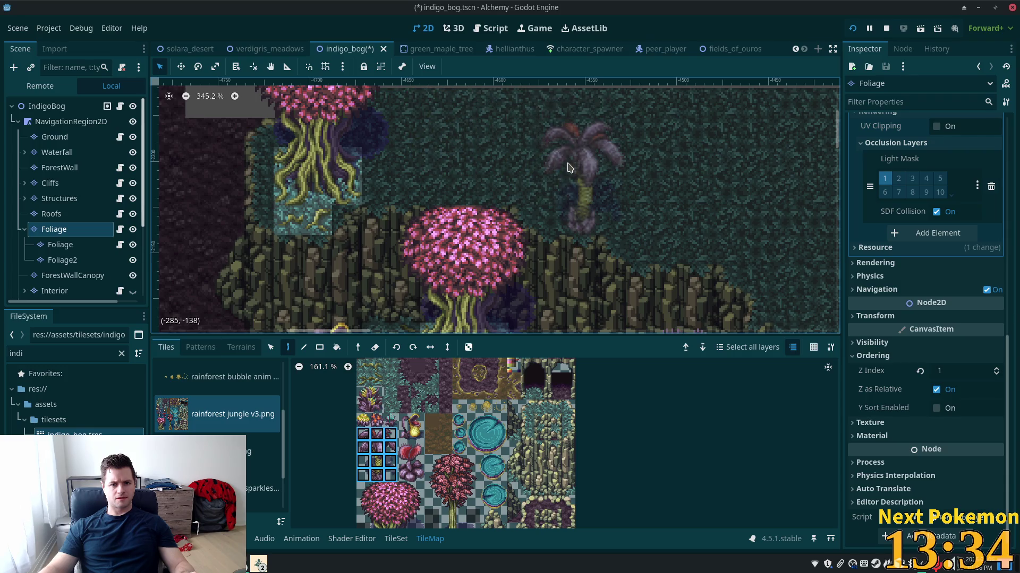
{"action": "left_click", "coordinate": [568, 158]}
{"action": "left_click", "coordinate": [570, 162]}
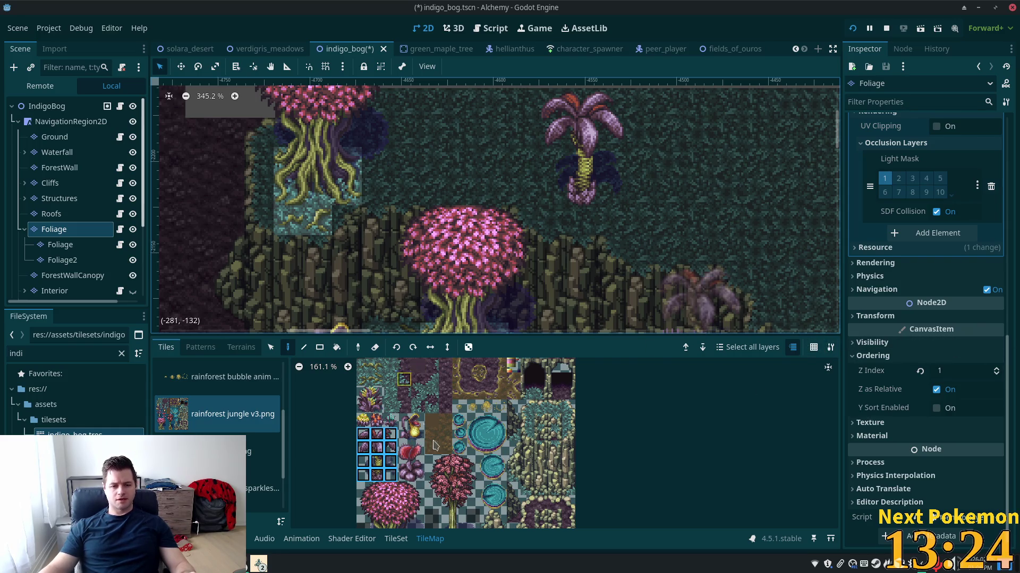
- Stamp a 2x2 plant in two spots and a small yellow flower on the level
{"action": "left_click", "coordinate": [366, 396]}
{"action": "left_click_drag", "start_coordinate": [375, 408], "coordinate": [375, 408]}
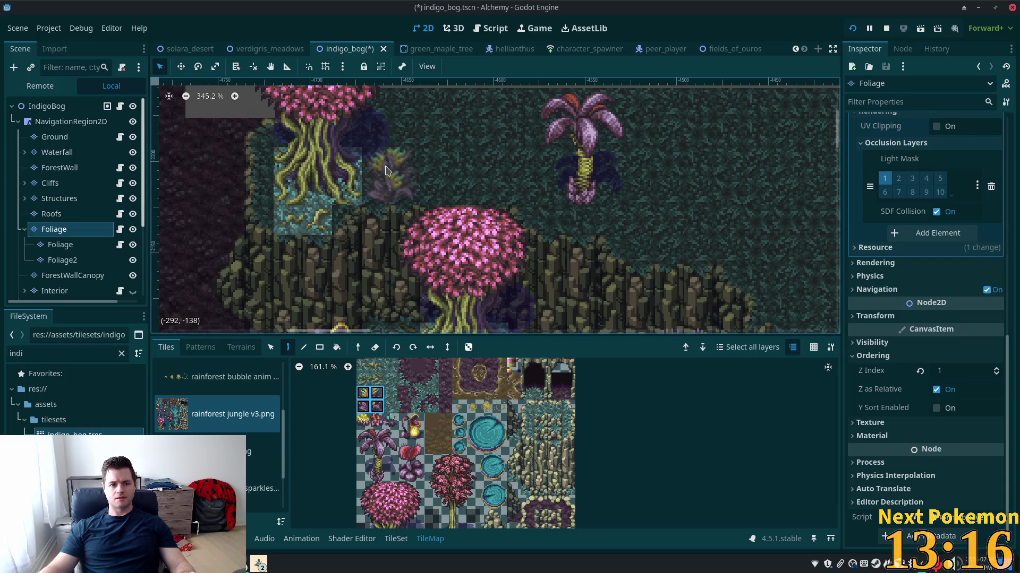
{"action": "left_click", "coordinate": [386, 169]}
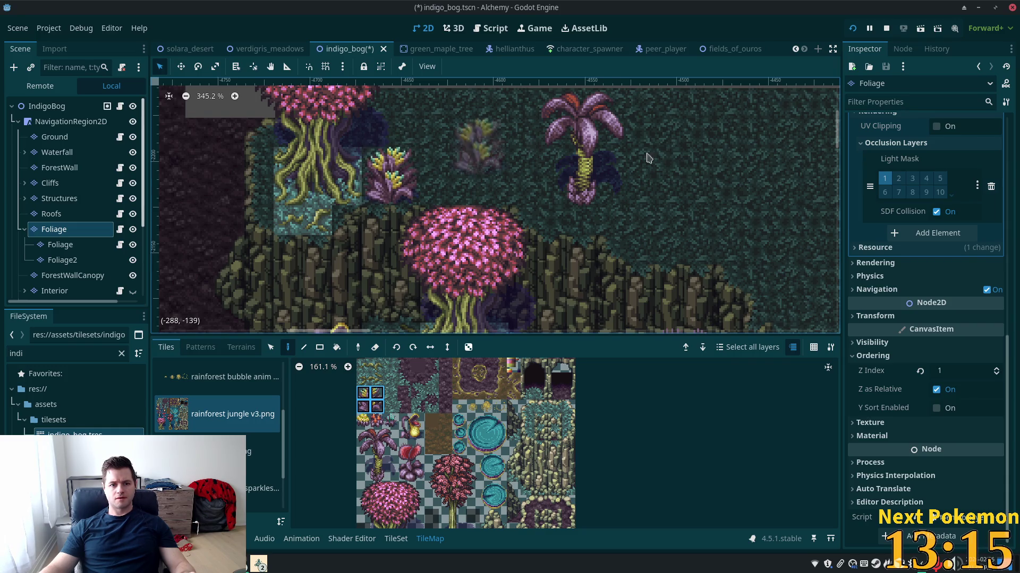
{"action": "left_click", "coordinate": [475, 318]}
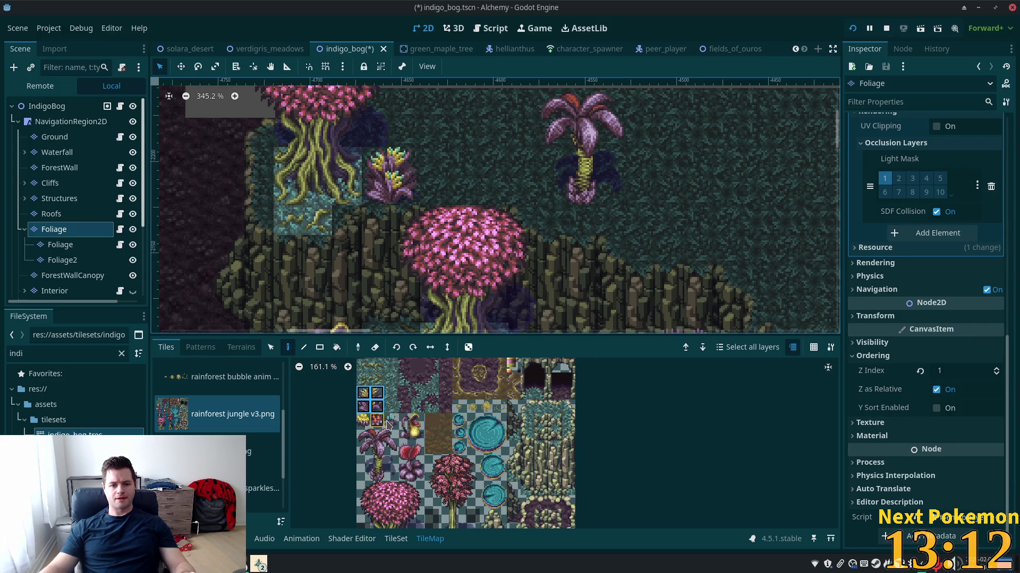
{"action": "left_click", "coordinate": [363, 420]}
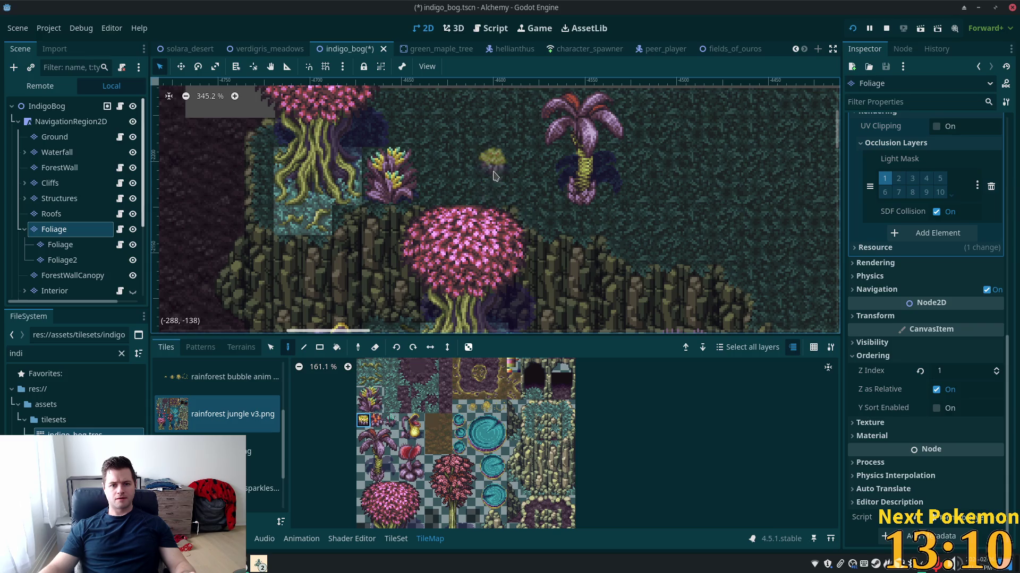
{"action": "left_click", "coordinate": [519, 168]}
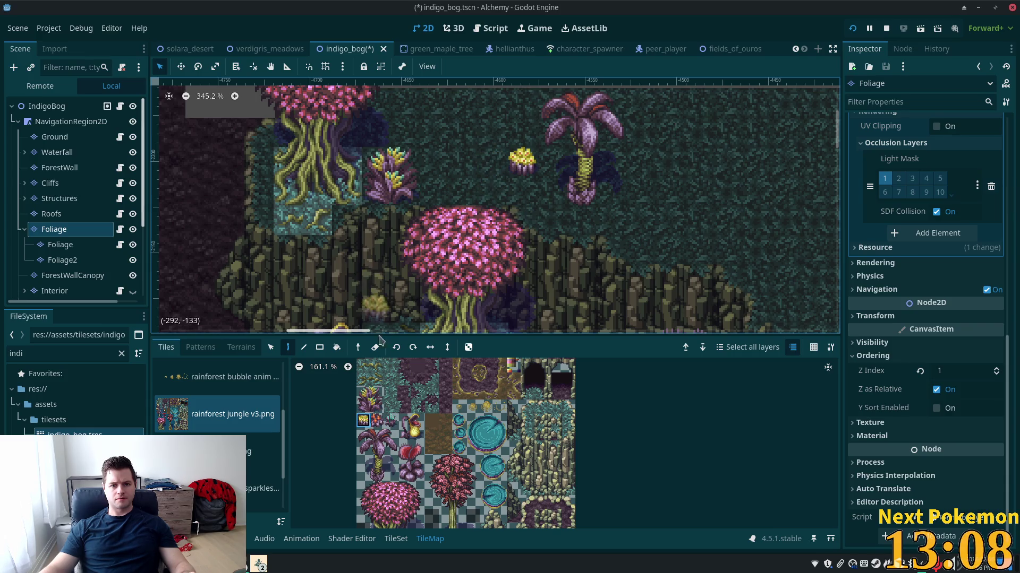
- Stamp the whole pink tree from the atlas right of the palm
{"action": "left_click_drag", "start_coordinate": [365, 371], "coordinate": [377, 367]}
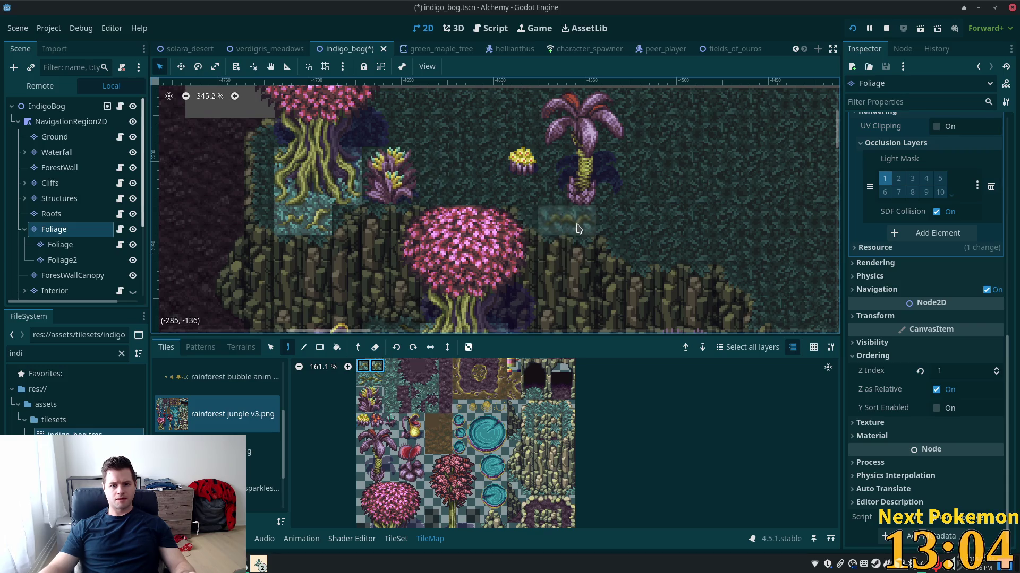
{"action": "scroll", "coordinate": [489, 294], "scroll_direction": "up", "scroll_amount": 2}
{"action": "scroll", "coordinate": [489, 293], "scroll_direction": "right", "scroll_amount": 2}
{"action": "scroll", "coordinate": [489, 294], "scroll_direction": "right", "scroll_amount": 6}
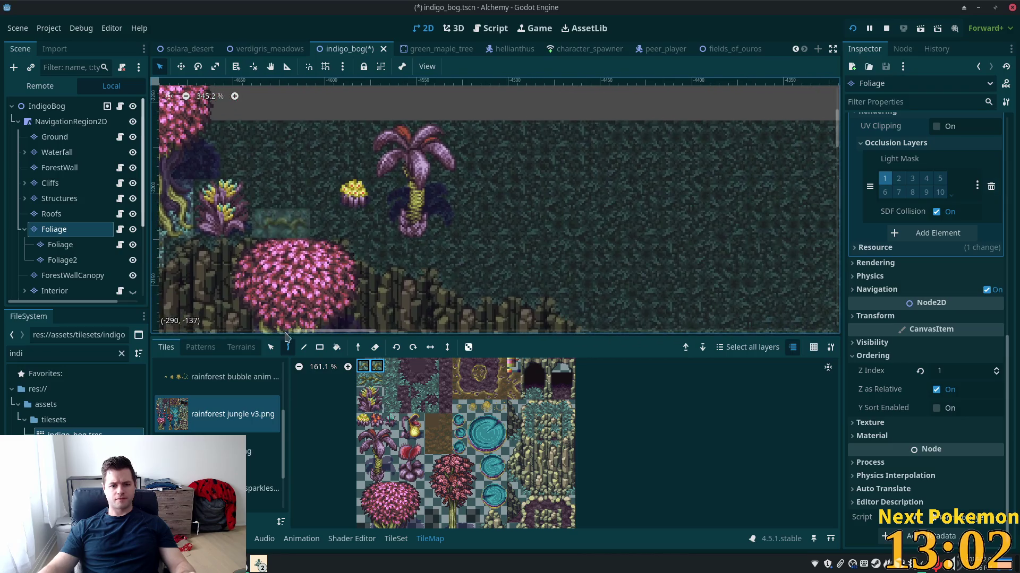
{"action": "scroll", "coordinate": [454, 416], "scroll_direction": "down", "scroll_amount": 2}
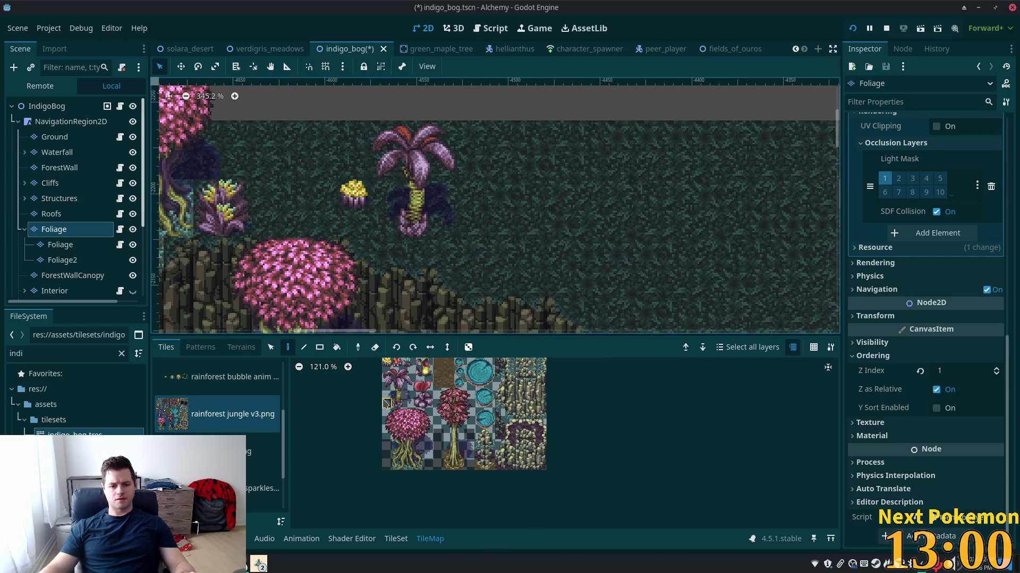
{"action": "left_click_drag", "start_coordinate": [386, 413], "coordinate": [429, 475]}
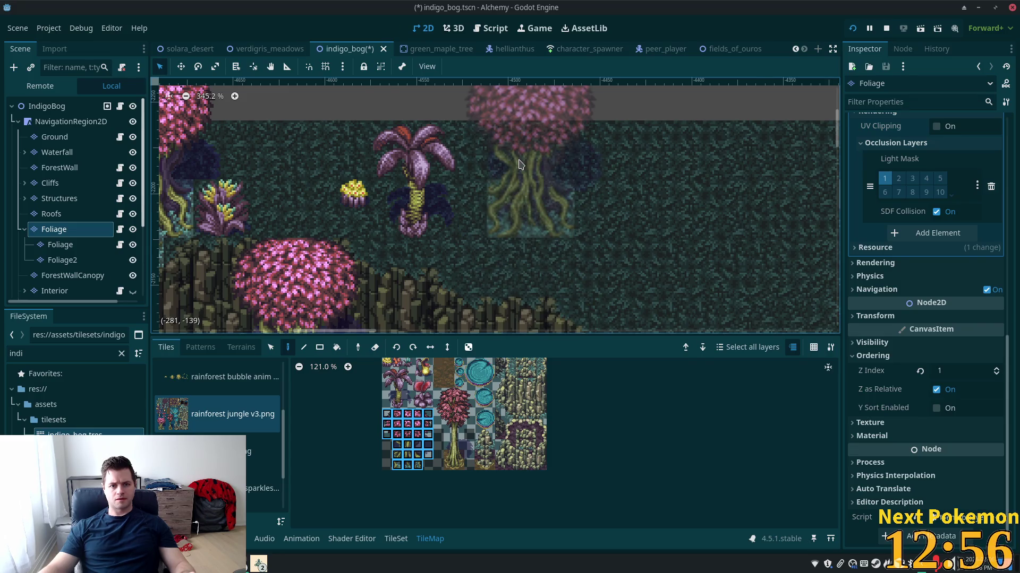
{"action": "left_click", "coordinate": [520, 164]}
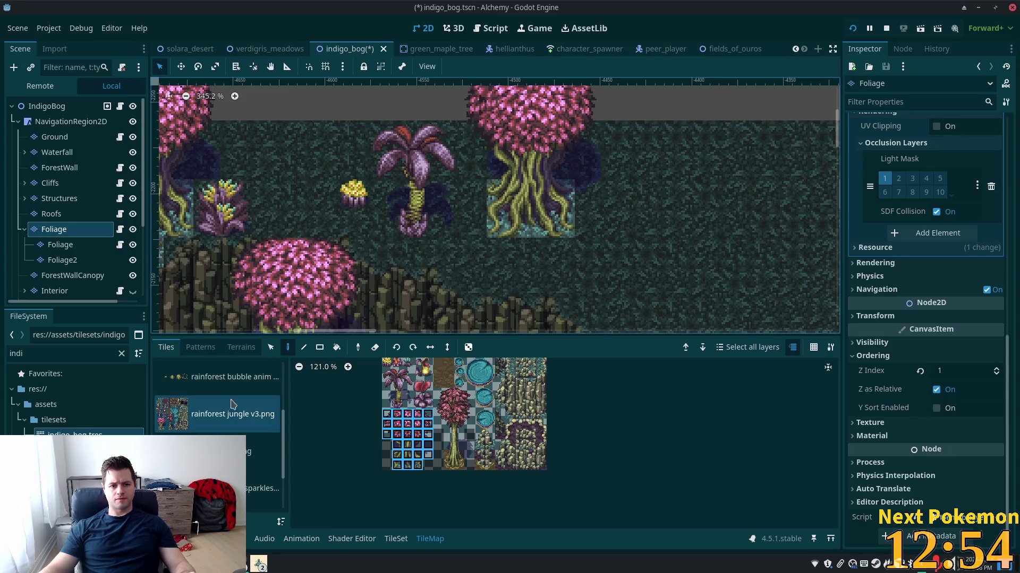
- On the Ground layer, paint a yellow vine pair, a single vine and another pair, then select IndigoBog
{"action": "left_click", "coordinate": [72, 137]}
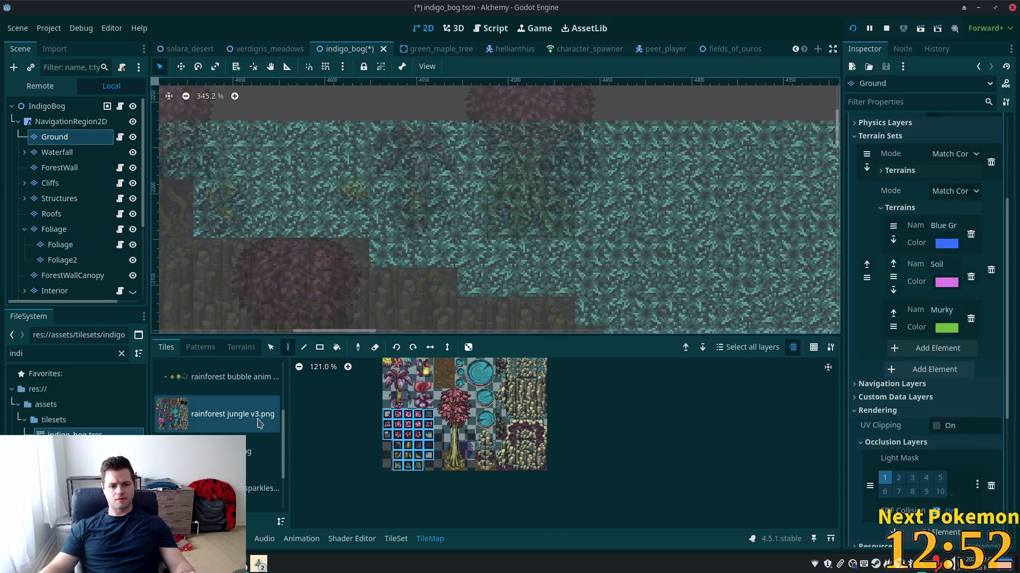
{"action": "scroll", "coordinate": [371, 454], "scroll_direction": "up", "scroll_amount": 4}
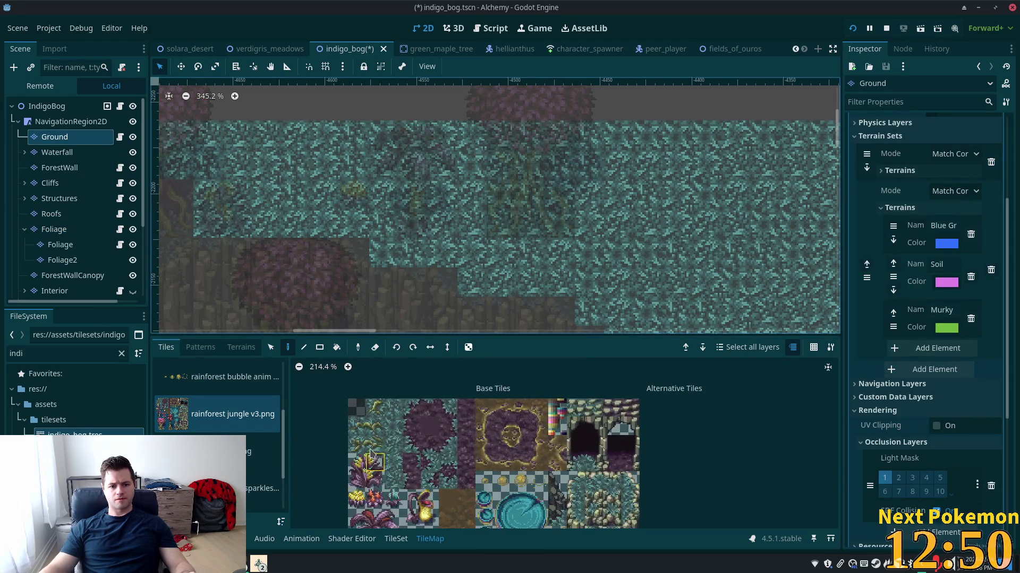
{"action": "left_click_drag", "start_coordinate": [357, 426], "coordinate": [375, 426]}
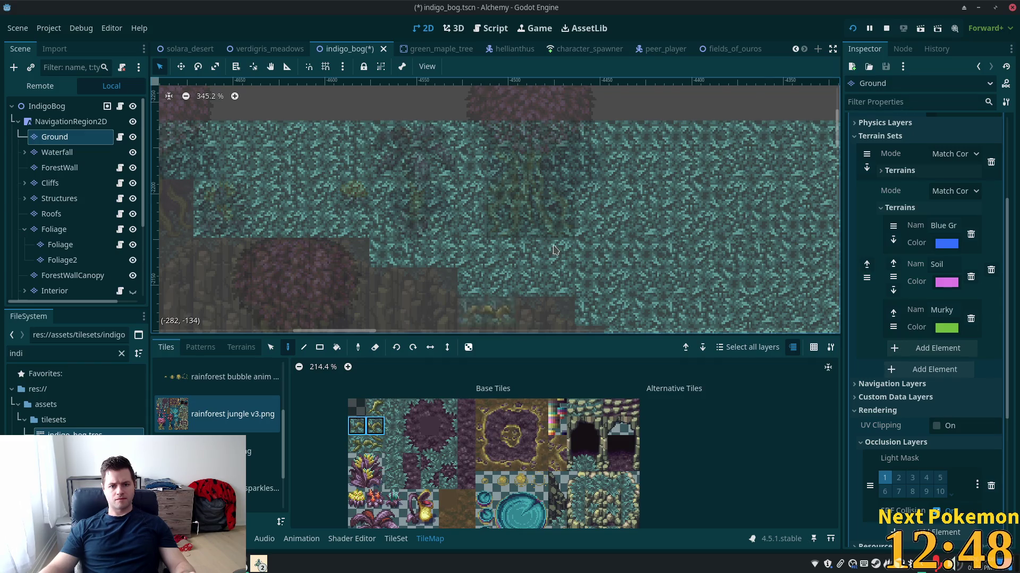
{"action": "left_click", "coordinate": [605, 194]}
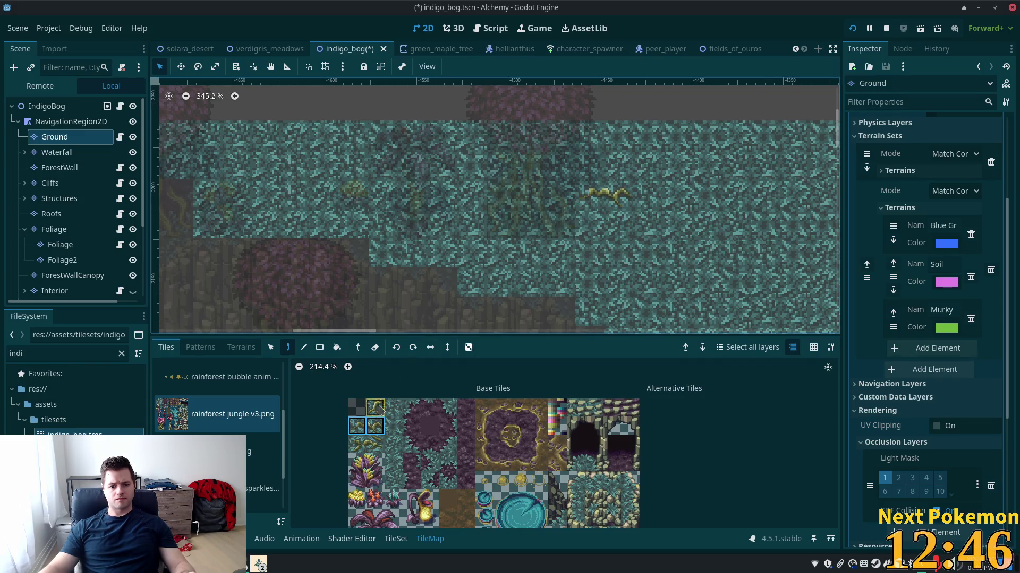
{"action": "left_click", "coordinate": [375, 426]}
{"action": "left_click", "coordinate": [588, 223]}
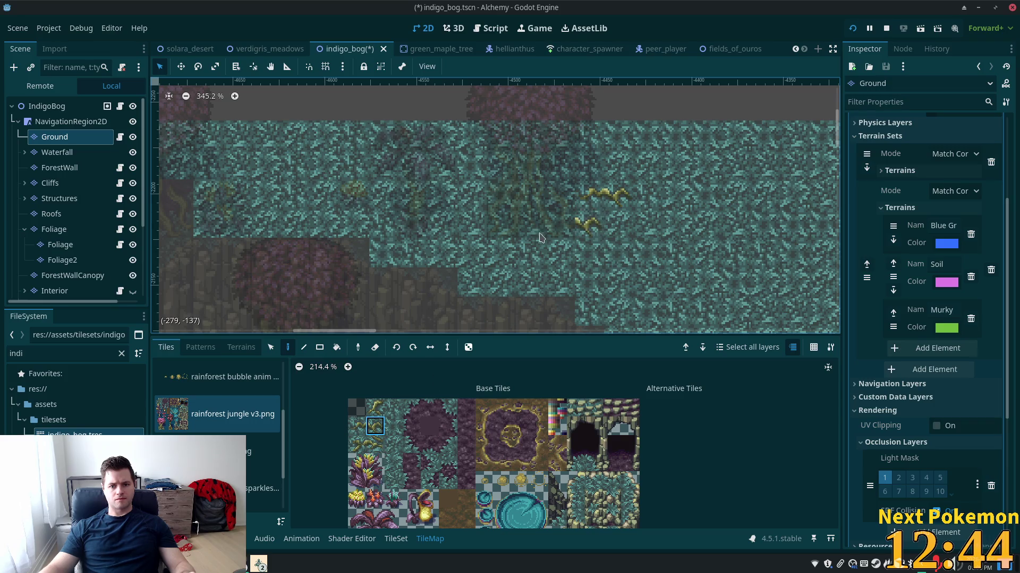
{"action": "left_click_drag", "start_coordinate": [357, 444], "coordinate": [375, 444]}
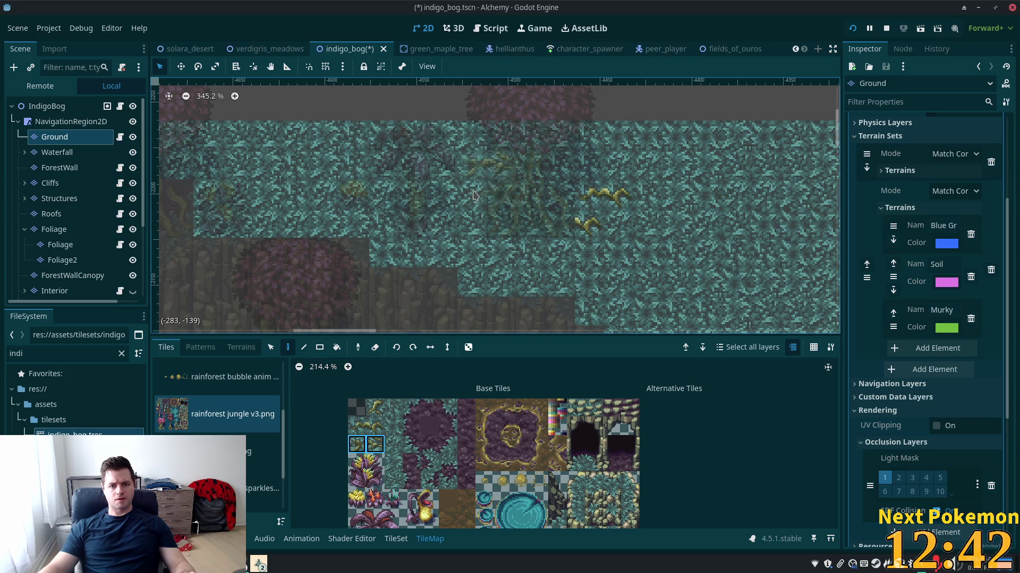
{"action": "left_click", "coordinate": [461, 223]}
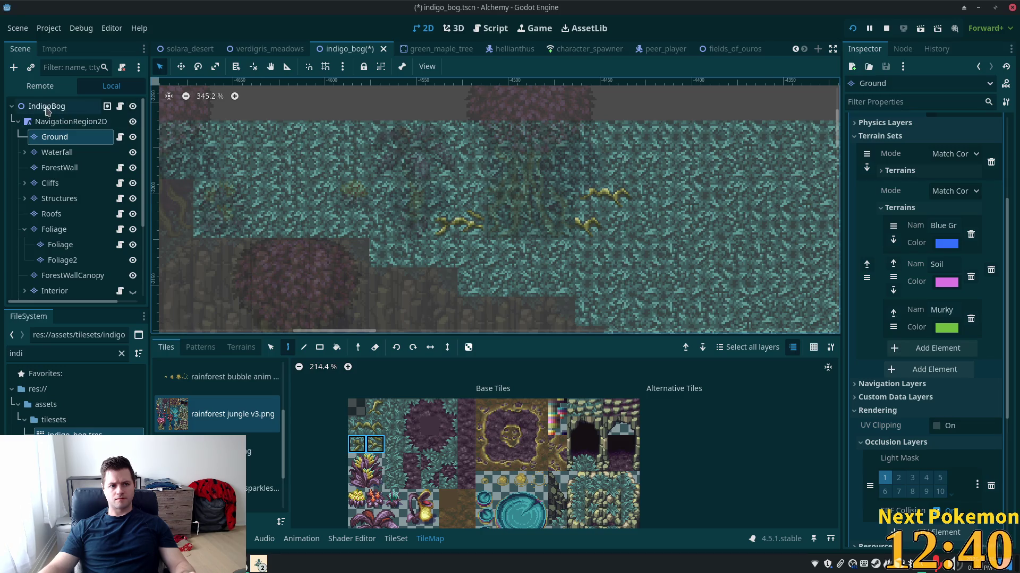
{"action": "left_click", "coordinate": [47, 108]}
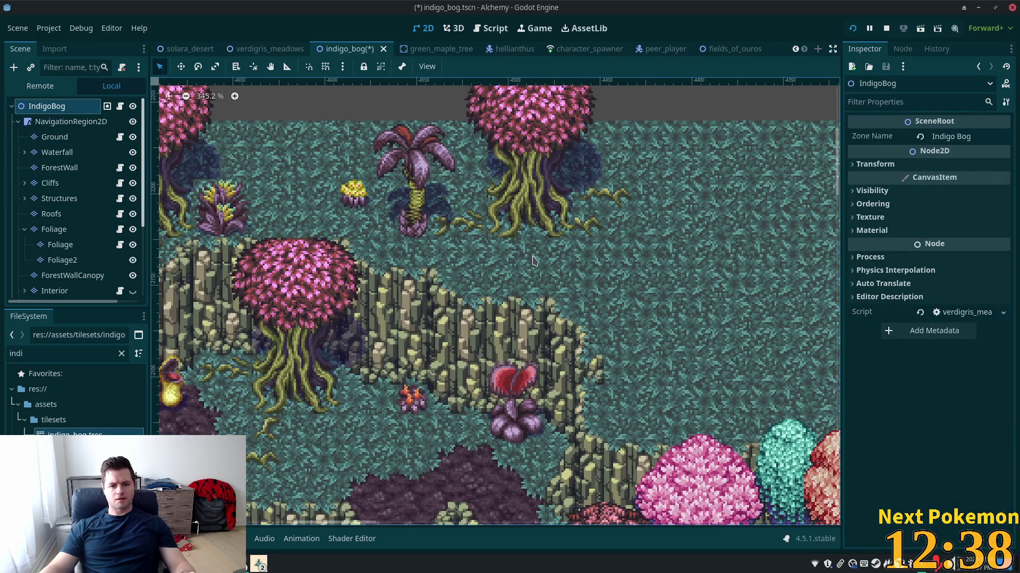
- Zoom to about 379.7% on the decorated upper plateau and select the Cliffs layer
{"action": "scroll", "coordinate": [534, 261], "scroll_direction": "down", "scroll_amount": 3}
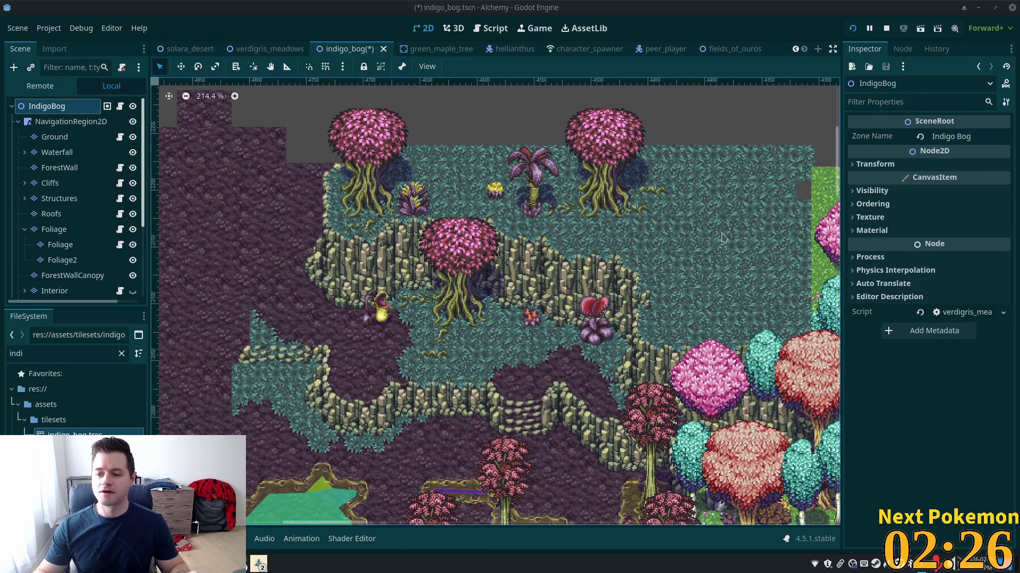
{"action": "scroll", "coordinate": [586, 233], "scroll_direction": "up", "scroll_amount": 3}
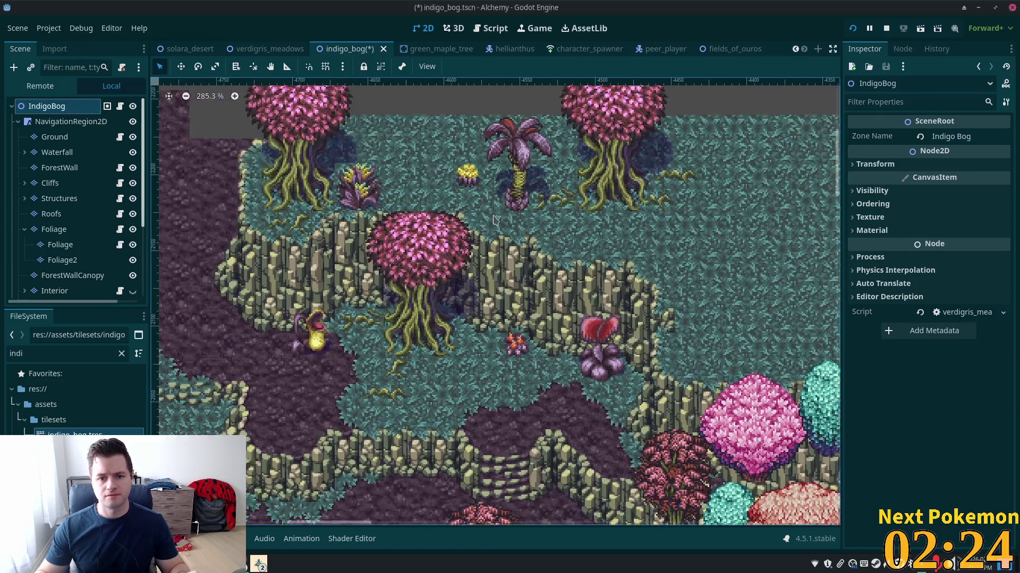
{"action": "scroll", "coordinate": [680, 247], "scroll_direction": "up", "scroll_amount": 1}
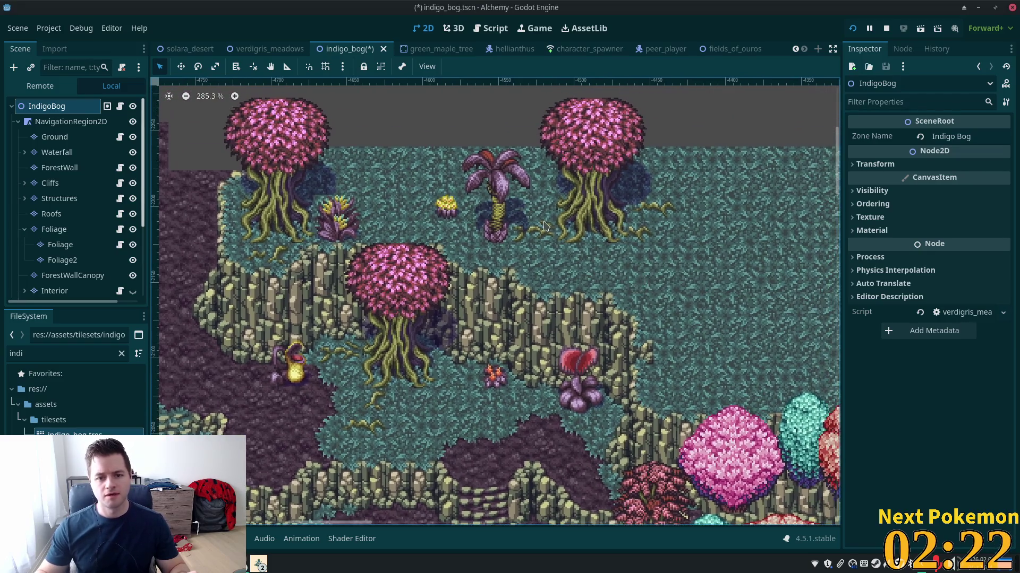
{"action": "scroll", "coordinate": [630, 294], "scroll_direction": "up", "scroll_amount": 2}
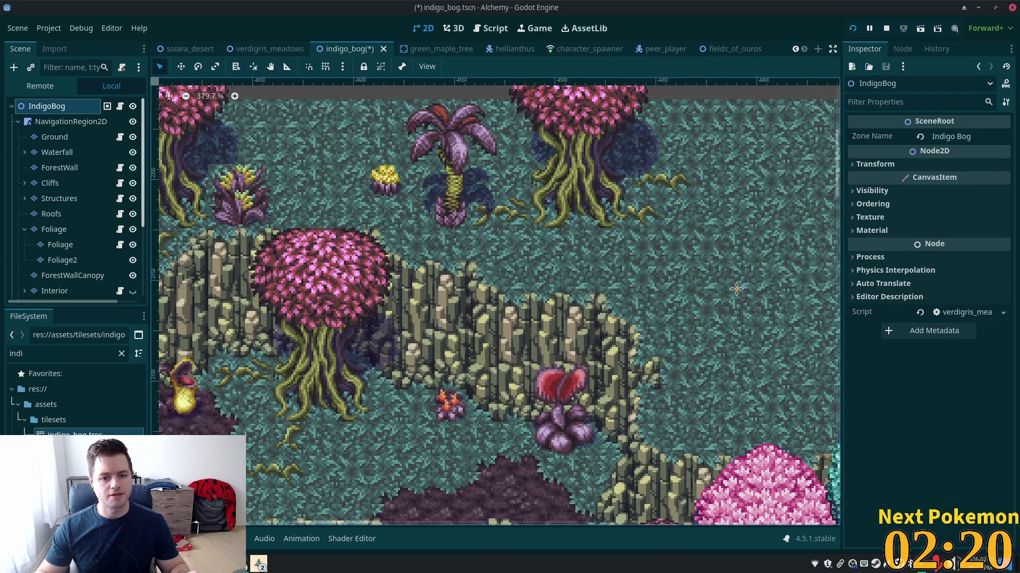
{"action": "scroll", "coordinate": [736, 289], "scroll_direction": "up", "scroll_amount": 5}
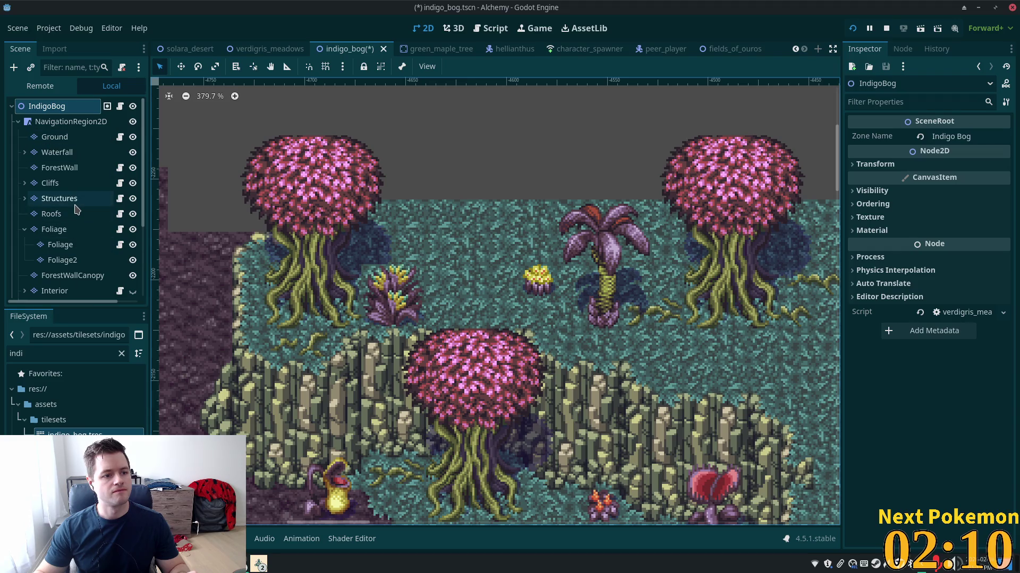
{"action": "left_click", "coordinate": [58, 185]}
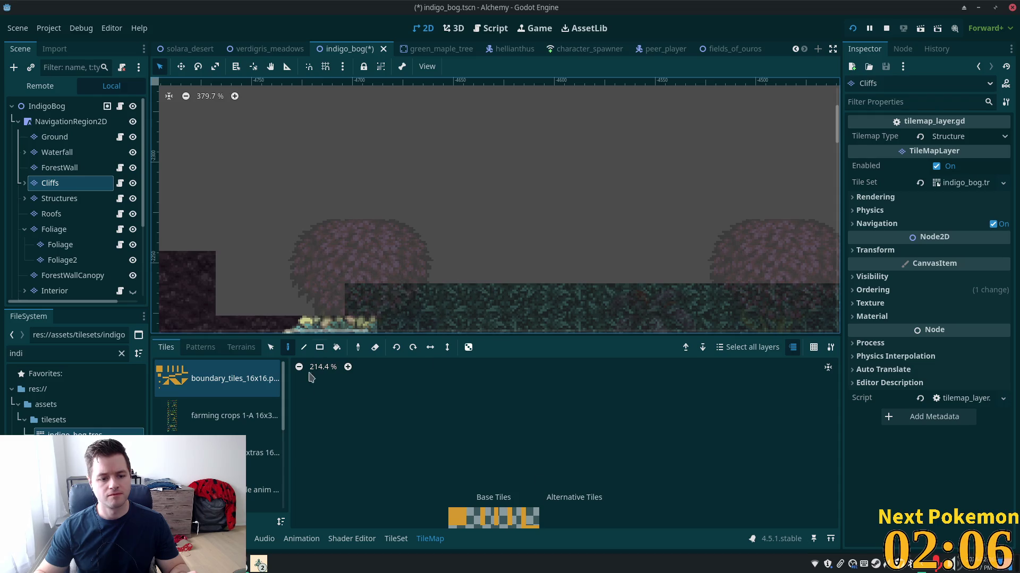
- Paint a diagonal staircase of rocky rainforest jungle v3.png cliff tiles plus one extra tile on Cliffs
{"action": "scroll", "coordinate": [223, 419], "scroll_direction": "down", "scroll_amount": 3}
{"action": "left_click", "coordinate": [233, 433]}
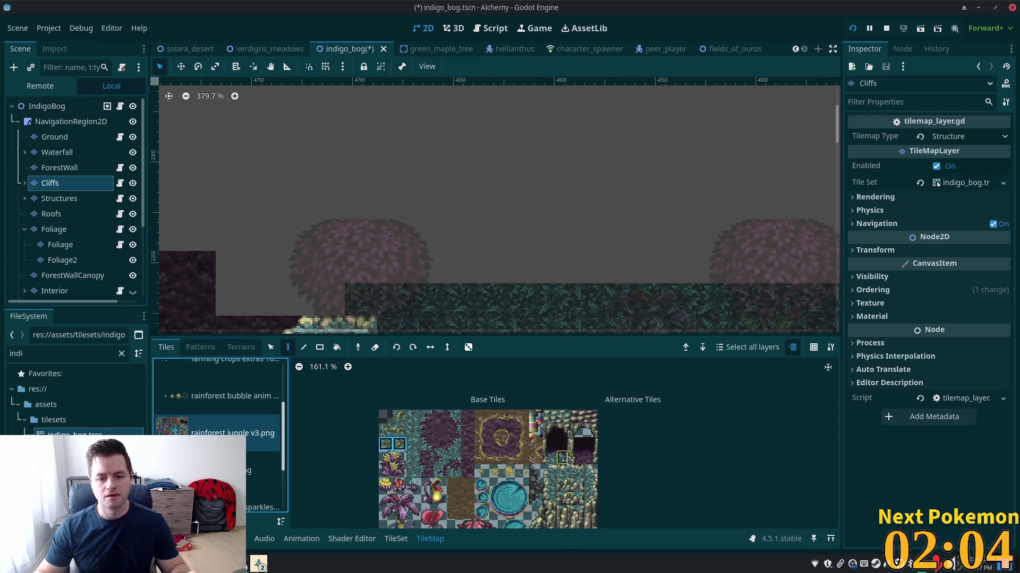
{"action": "left_click", "coordinate": [549, 472]}
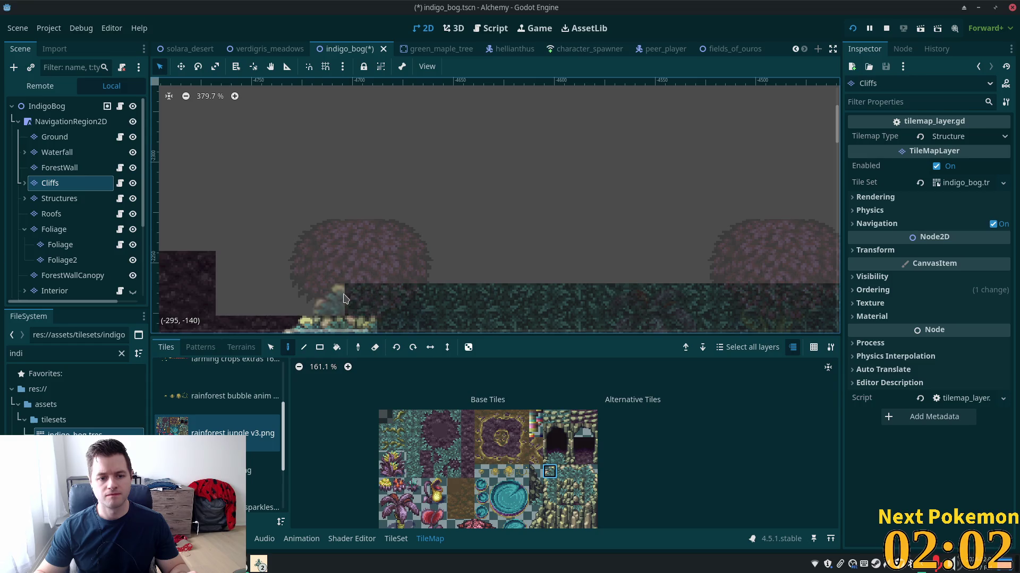
{"action": "mouse_move", "coordinate": [343, 298]}
{"action": "left_mouse_down"}
{"action": "mouse_move", "coordinate": [393, 268]}
{"action": "mouse_move", "coordinate": [367, 262]}
{"action": "mouse_move", "coordinate": [406, 245]}
{"action": "left_mouse_up"}
{"action": "left_click", "coordinate": [389, 240]}
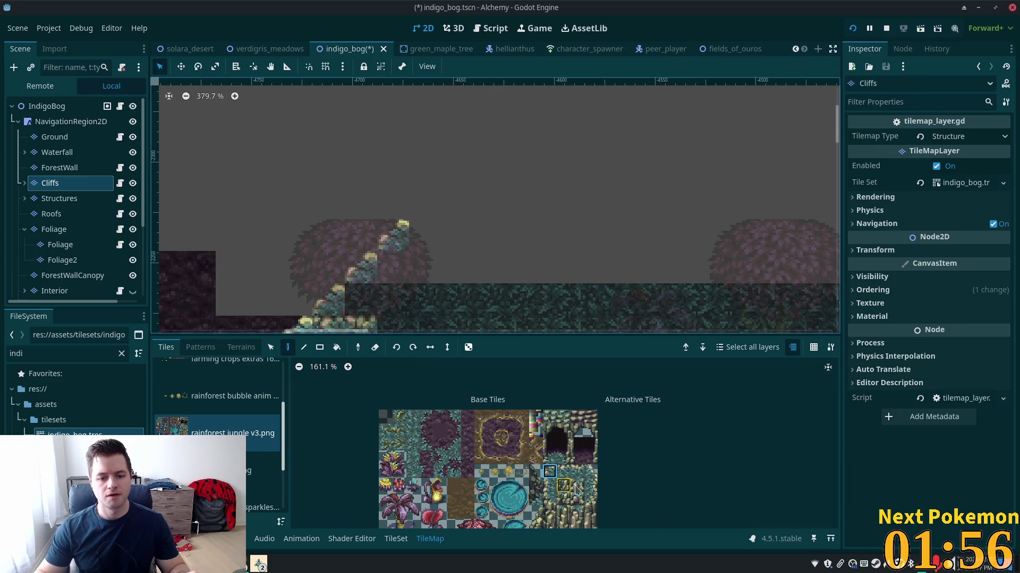
{"action": "scroll", "coordinate": [577, 490], "scroll_direction": "up", "scroll_amount": 5}
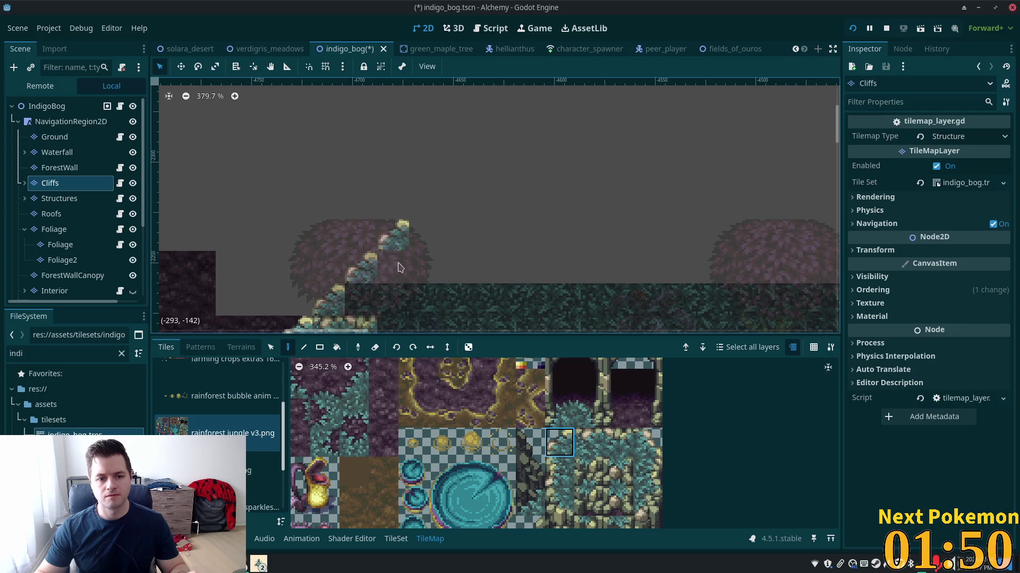
{"action": "scroll", "coordinate": [595, 467], "scroll_direction": "down", "scroll_amount": 3}
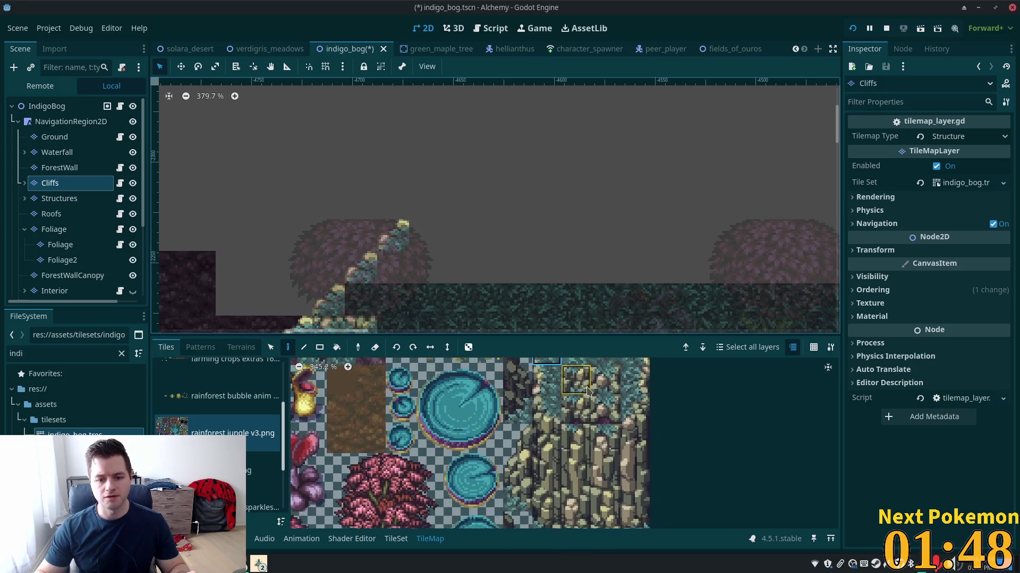
{"action": "scroll", "coordinate": [588, 392], "scroll_direction": "down", "scroll_amount": 3}
{"action": "scroll", "coordinate": [563, 419], "scroll_direction": "right", "scroll_amount": 2}
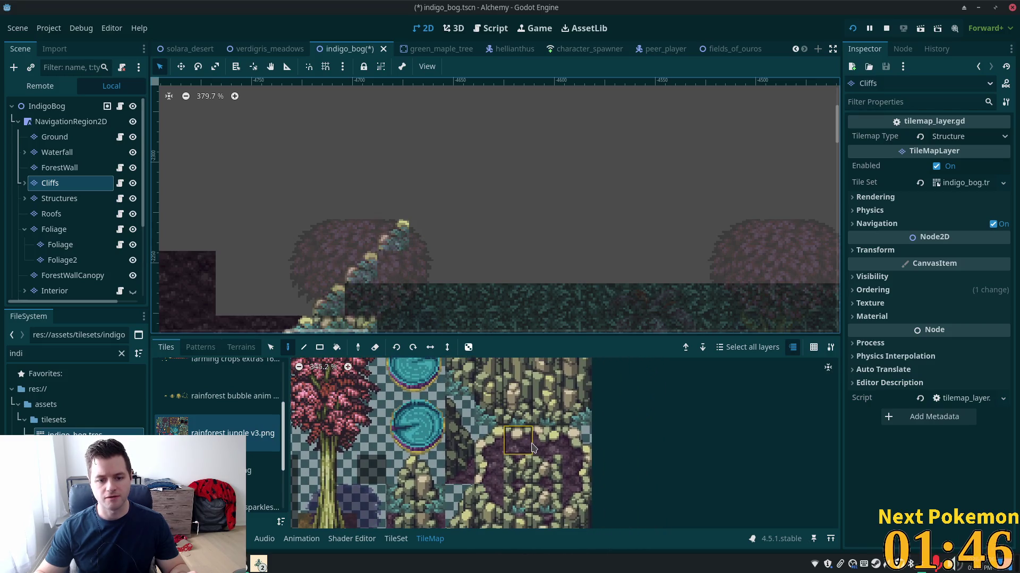
{"action": "scroll", "coordinate": [535, 447], "scroll_direction": "left", "scroll_amount": 1}
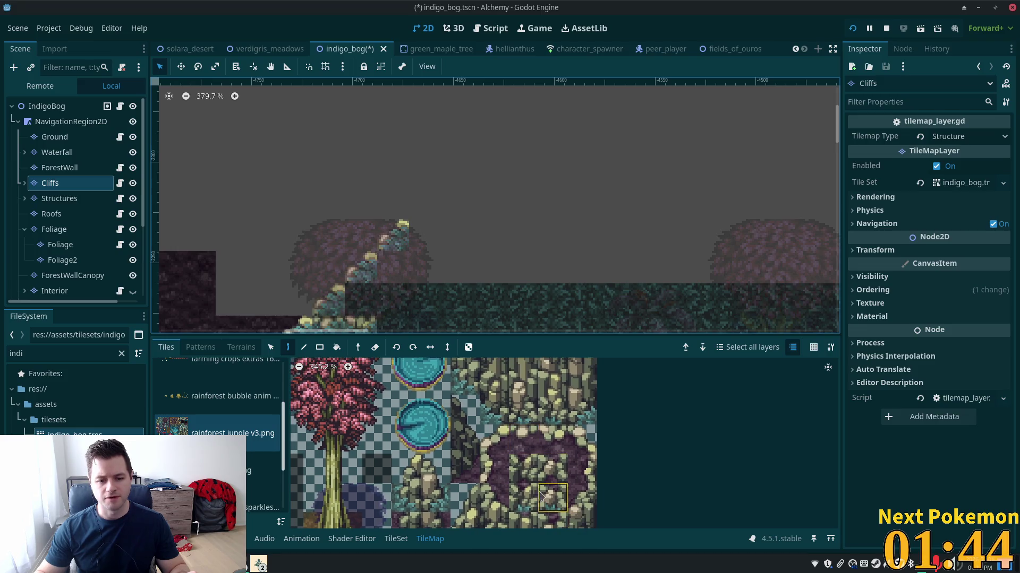
{"action": "scroll", "coordinate": [573, 478], "scroll_direction": "up", "scroll_amount": 5}
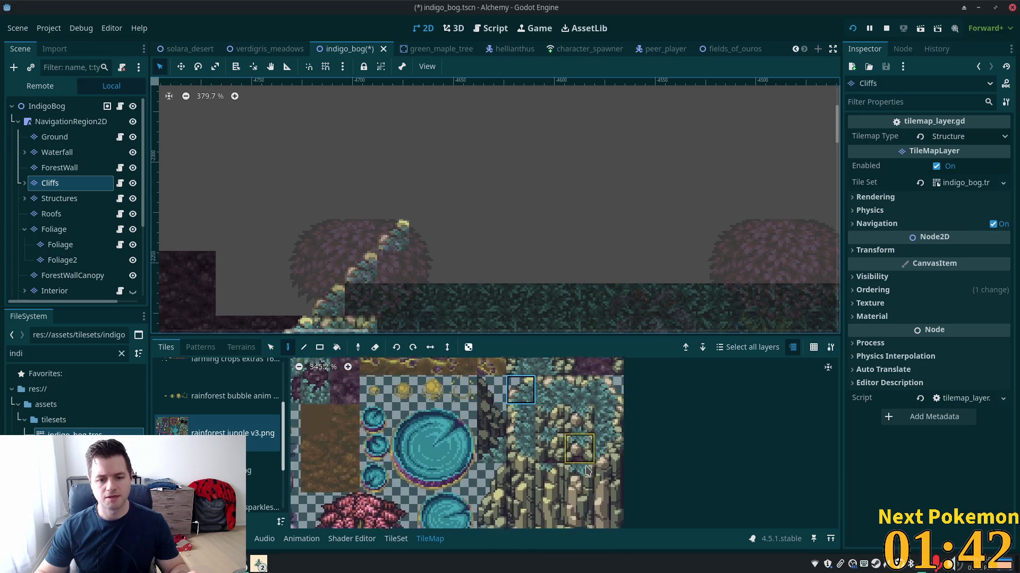
{"action": "scroll", "coordinate": [587, 471], "scroll_direction": "up", "scroll_amount": 1}
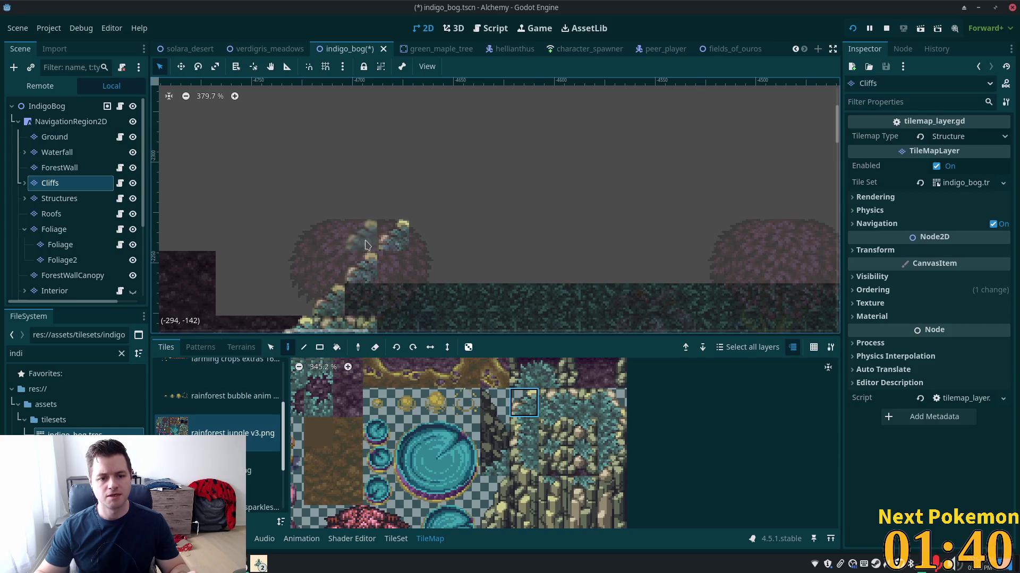
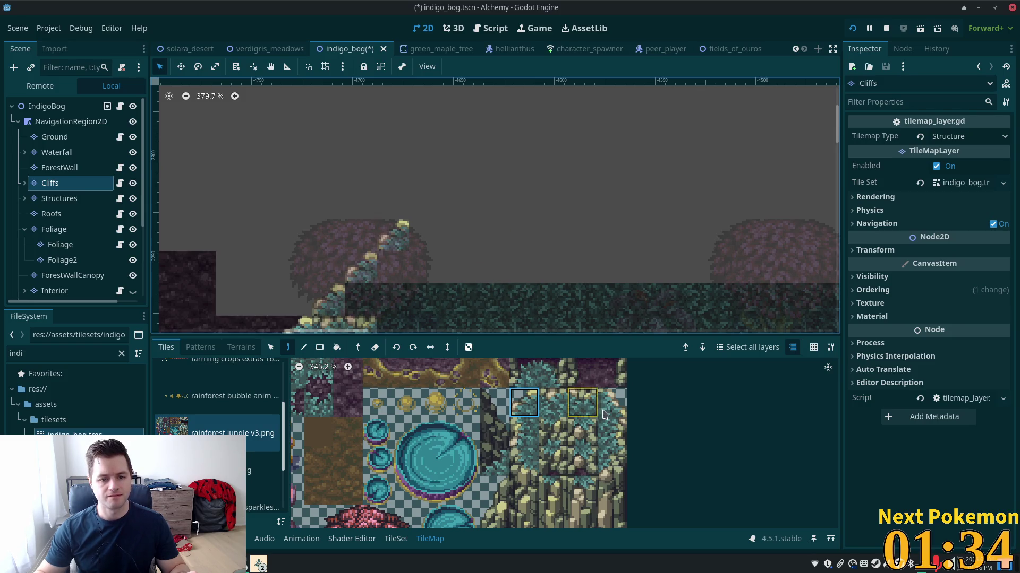
- Paint teal cliff tiles down the slope, picking the mossy cliff tile from the jungle atlas
{"action": "left_click", "coordinate": [427, 204]}
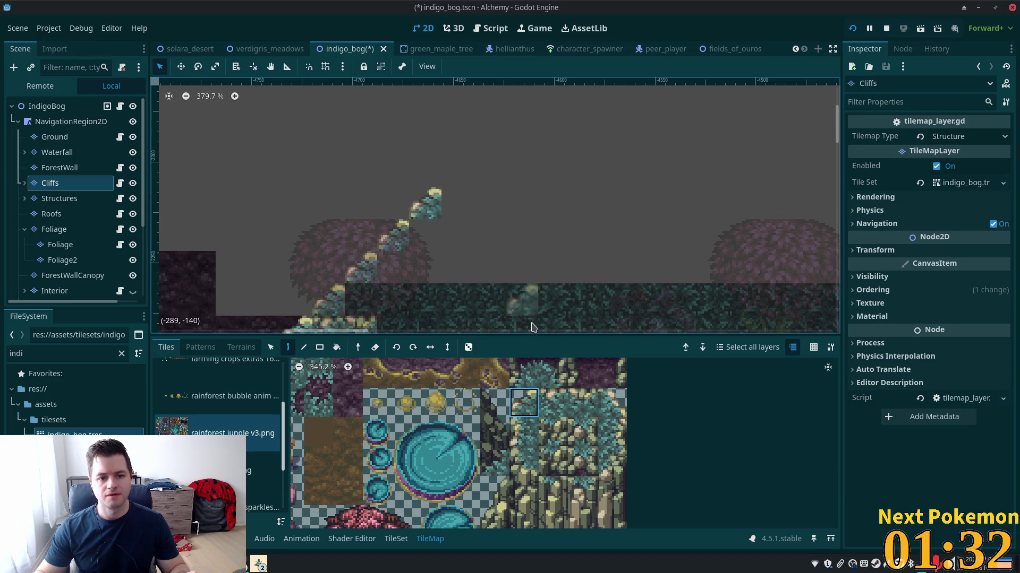
{"action": "left_click", "coordinate": [553, 403]}
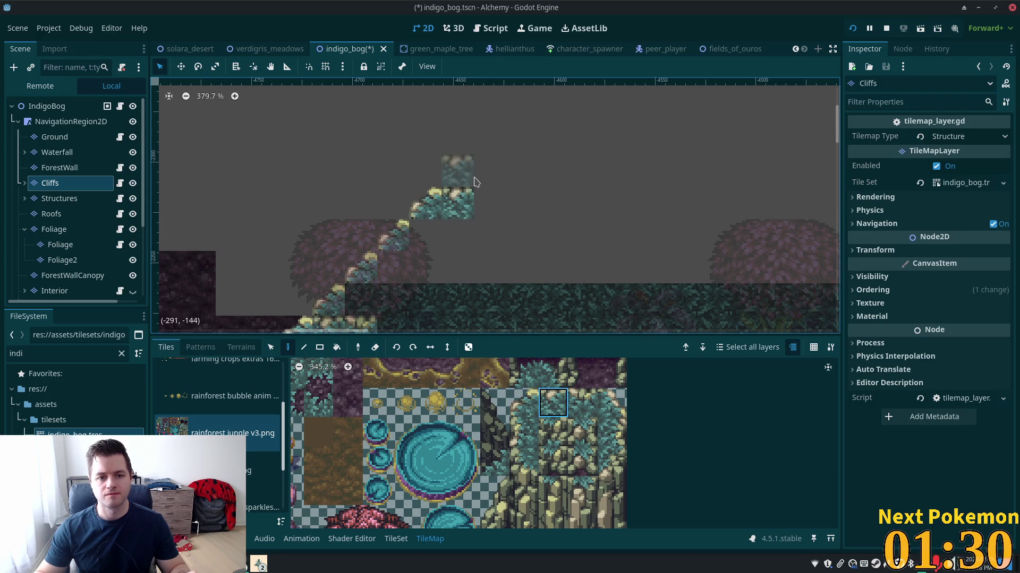
{"action": "scroll", "coordinate": [552, 200], "scroll_direction": "up", "scroll_amount": 3}
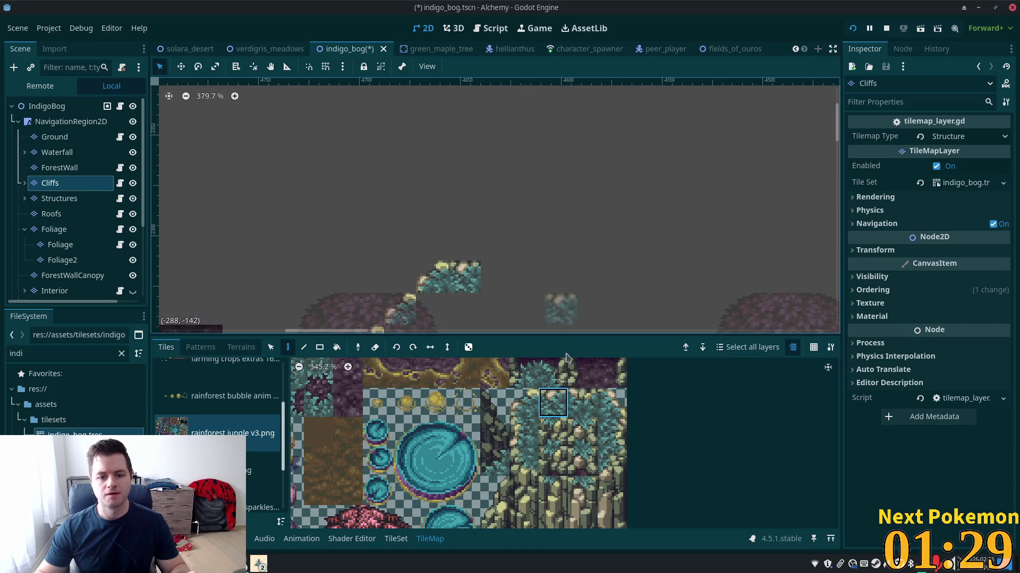
{"action": "left_click", "coordinate": [557, 399]}
{"action": "left_click", "coordinate": [524, 431]}
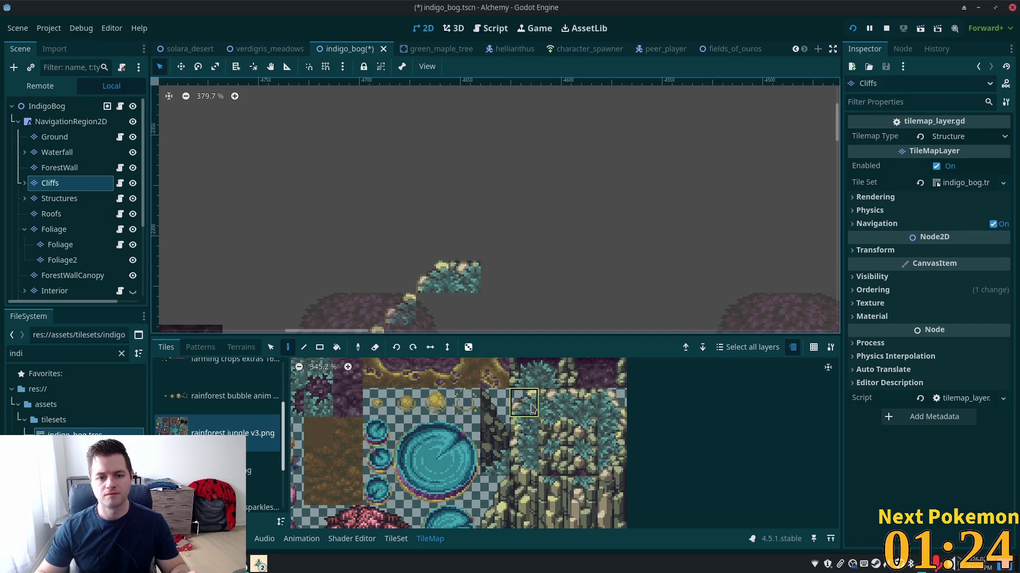
{"action": "left_click", "coordinate": [523, 431]}
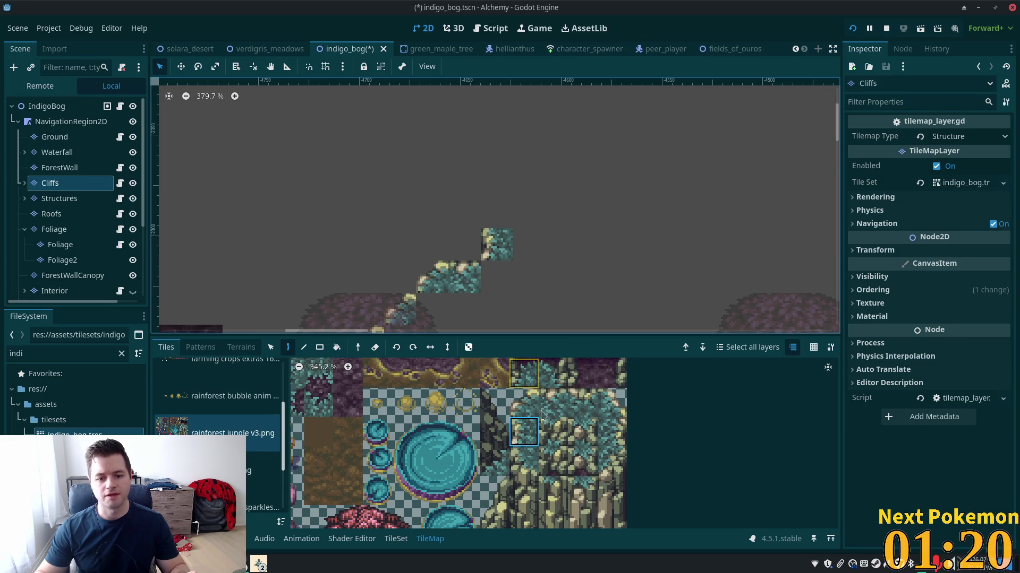
- Choose a rock tile and paint the taller cliff column below the upper tile
{"action": "left_click", "coordinate": [545, 432]}
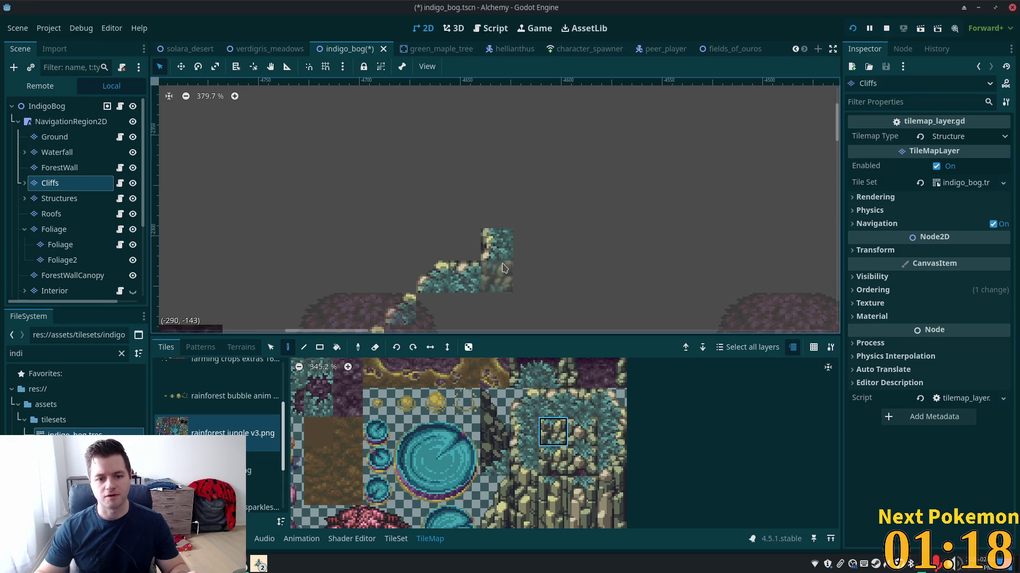
{"action": "left_click", "coordinate": [582, 432]}
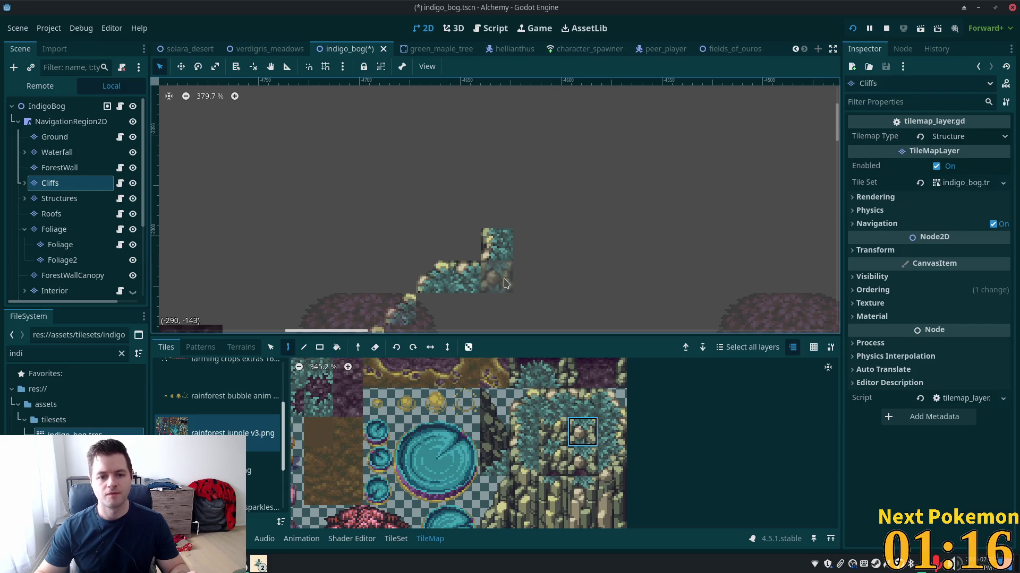
{"action": "scroll", "coordinate": [609, 428], "scroll_direction": "down", "scroll_amount": 4}
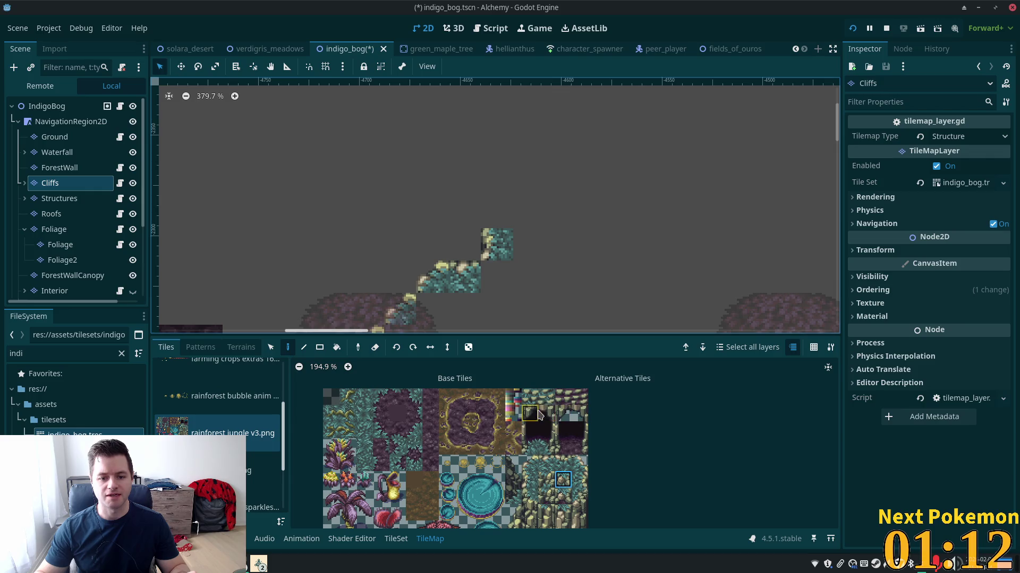
{"action": "scroll", "coordinate": [542, 419], "scroll_direction": "down", "scroll_amount": 3}
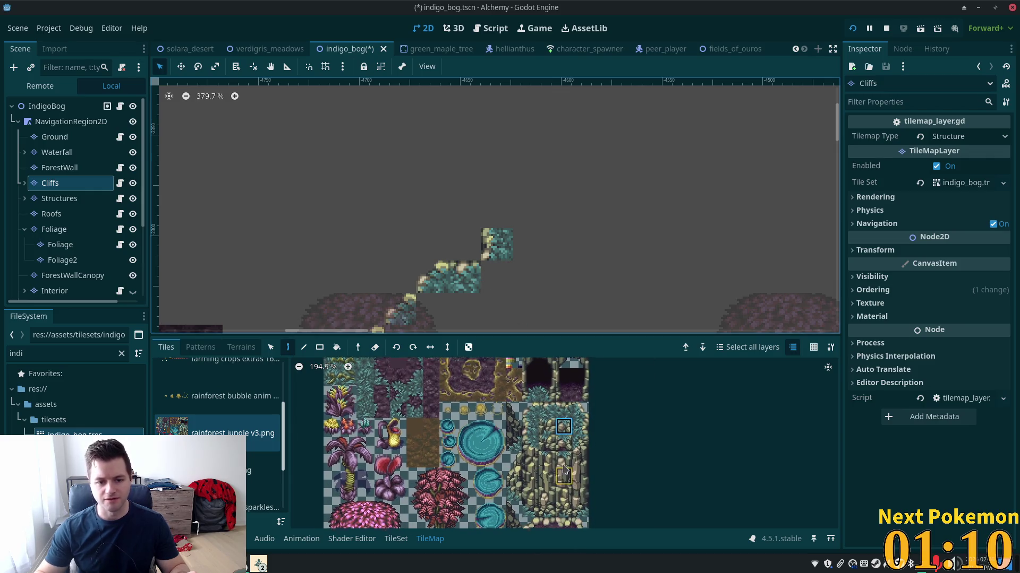
{"action": "scroll", "coordinate": [564, 469], "scroll_direction": "up", "scroll_amount": 3}
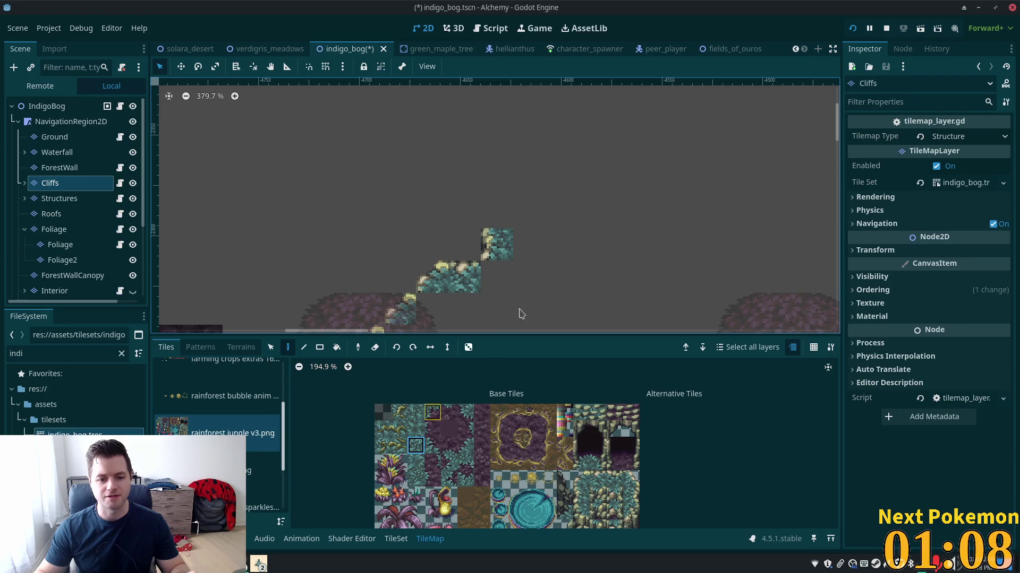
{"action": "left_click", "coordinate": [496, 277]}
{"action": "scroll", "coordinate": [484, 274], "scroll_direction": "up", "scroll_amount": 1}
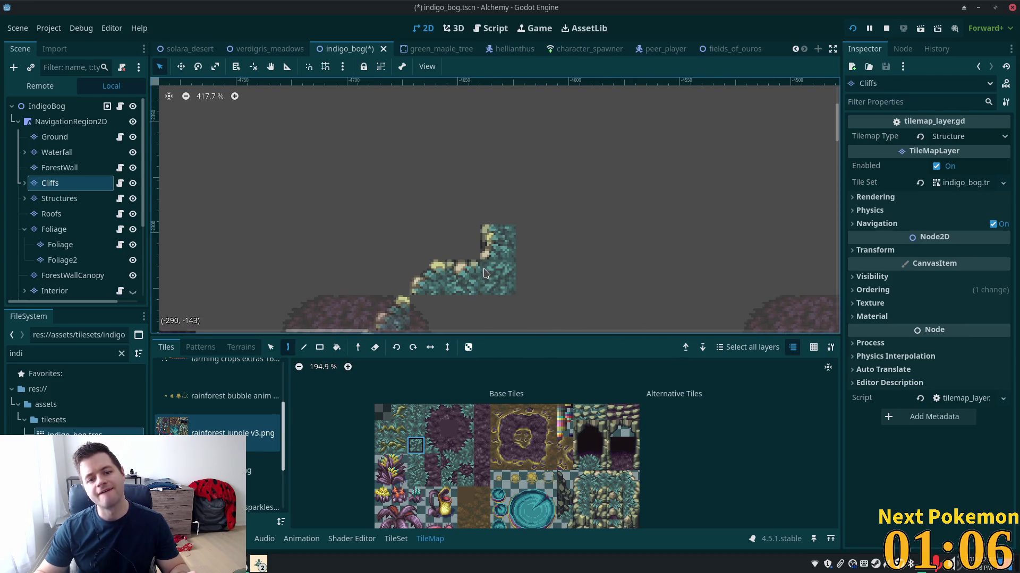
{"action": "scroll", "coordinate": [484, 274], "scroll_direction": "up", "scroll_amount": 6}
{"action": "scroll", "coordinate": [446, 421], "scroll_direction": "up", "scroll_amount": 5}
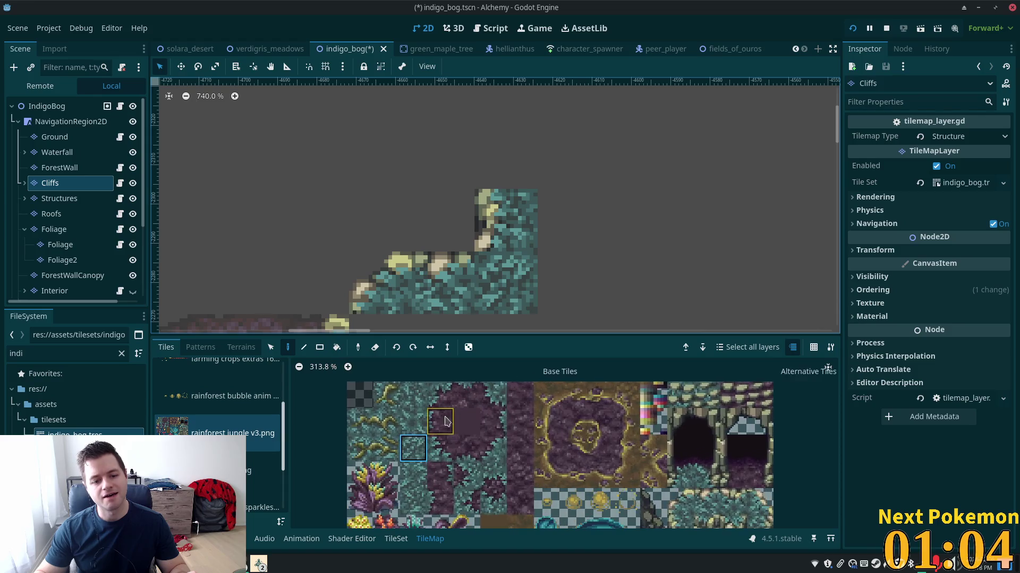
{"action": "scroll", "coordinate": [446, 421], "scroll_direction": "up", "scroll_amount": 5}
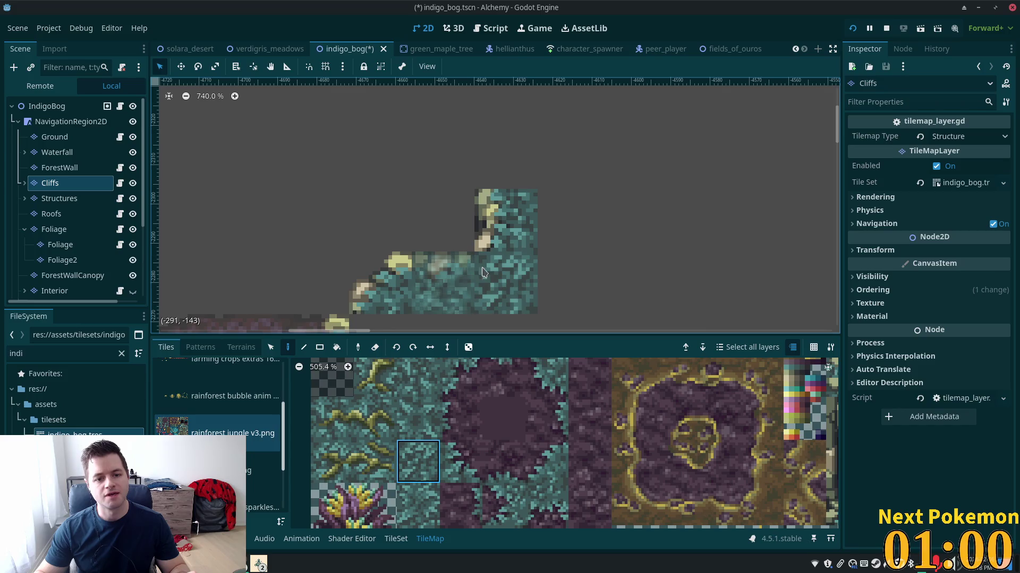
{"action": "scroll", "coordinate": [481, 276], "scroll_direction": "down", "scroll_amount": 6}
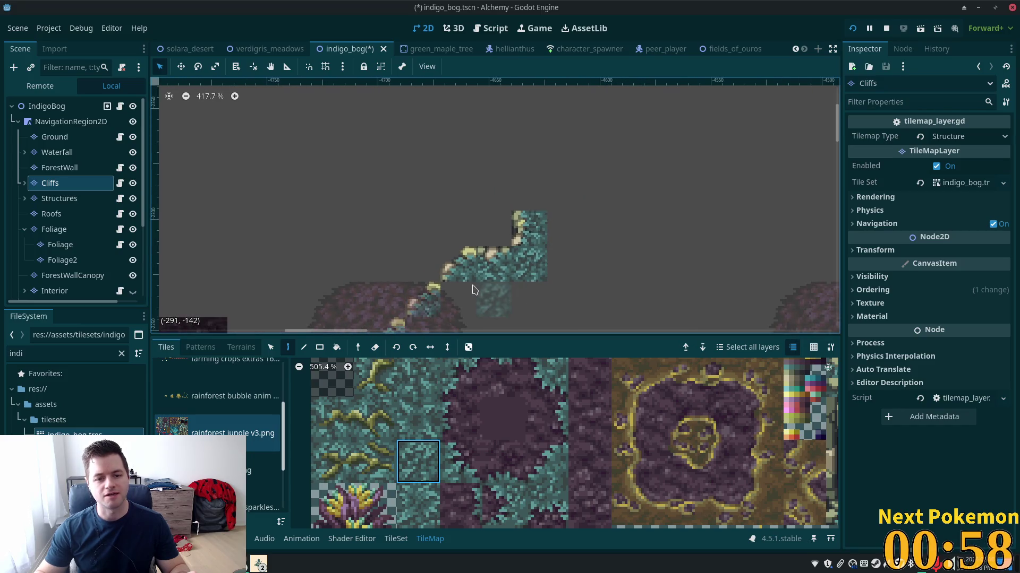
{"action": "scroll", "coordinate": [557, 212], "scroll_direction": "up", "scroll_amount": 3}
{"action": "scroll", "coordinate": [492, 113], "scroll_direction": "right", "scroll_amount": 3}
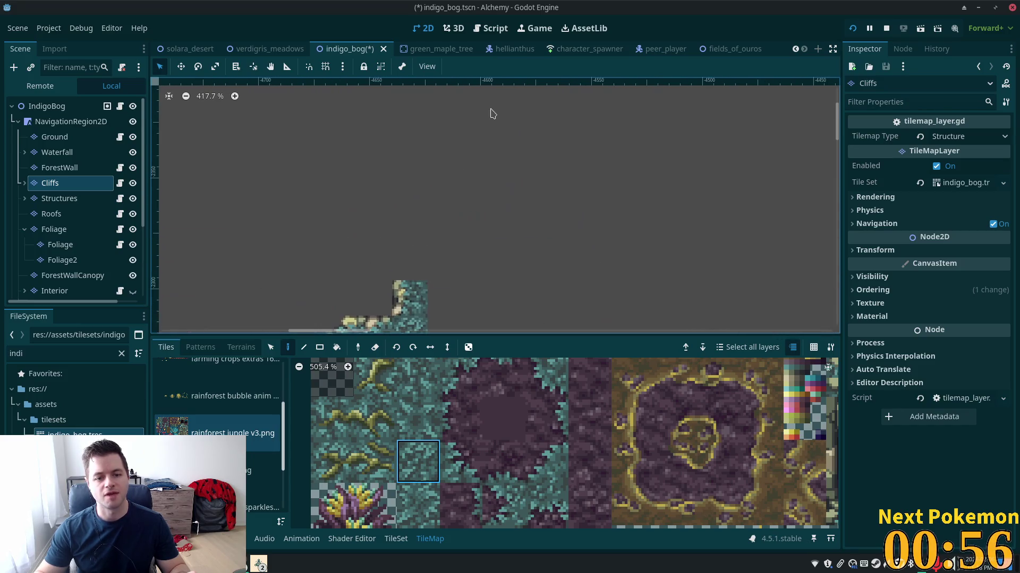
{"action": "scroll", "coordinate": [492, 113], "scroll_direction": "down", "scroll_amount": 10}
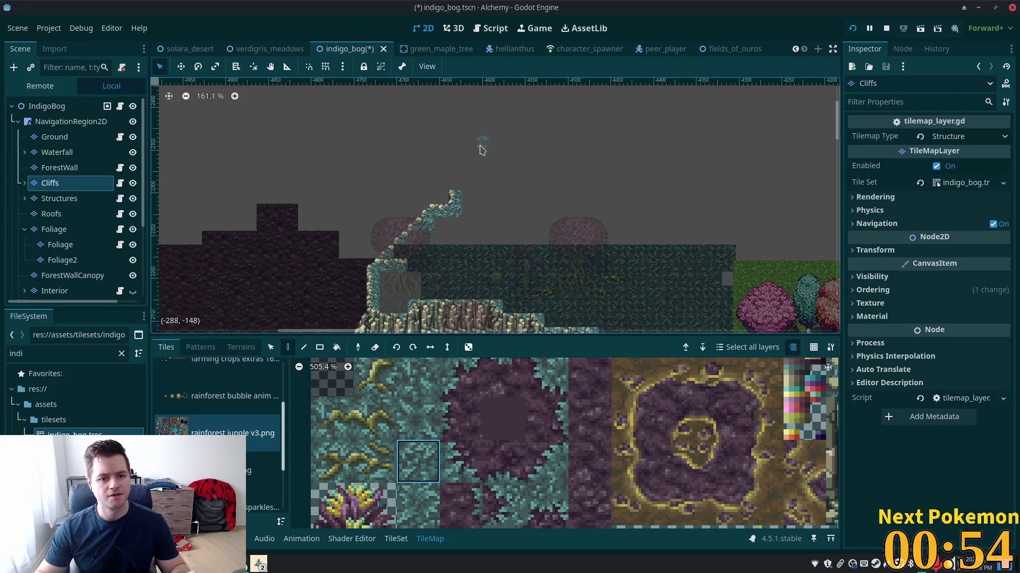
- Paint cliff tiles stepping upward atop the column and wall
{"action": "scroll", "coordinate": [483, 159], "scroll_direction": "down", "scroll_amount": 5}
{"action": "scroll", "coordinate": [490, 170], "scroll_direction": "up", "scroll_amount": 7}
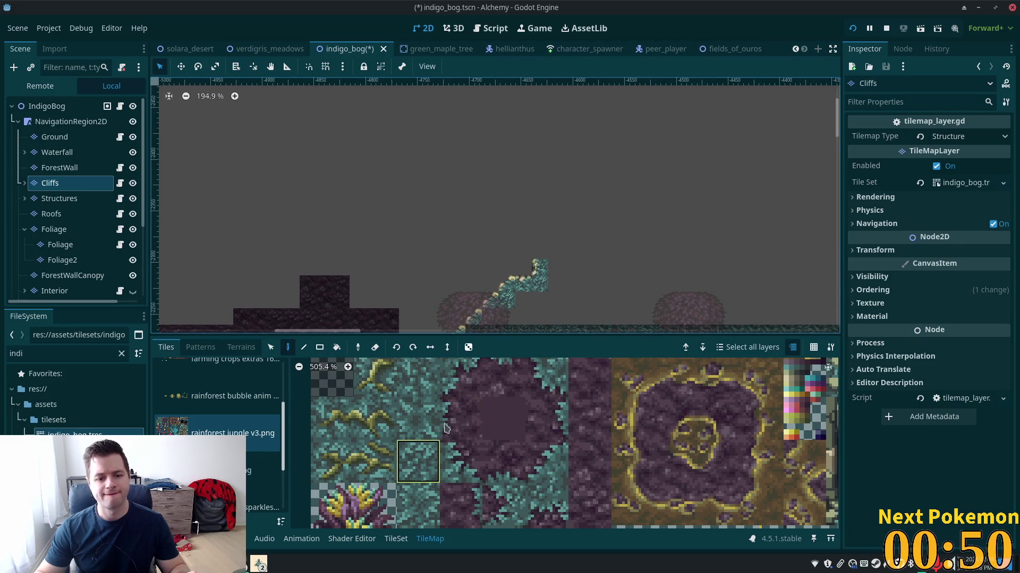
{"action": "scroll", "coordinate": [472, 443], "scroll_direction": "right", "scroll_amount": 5}
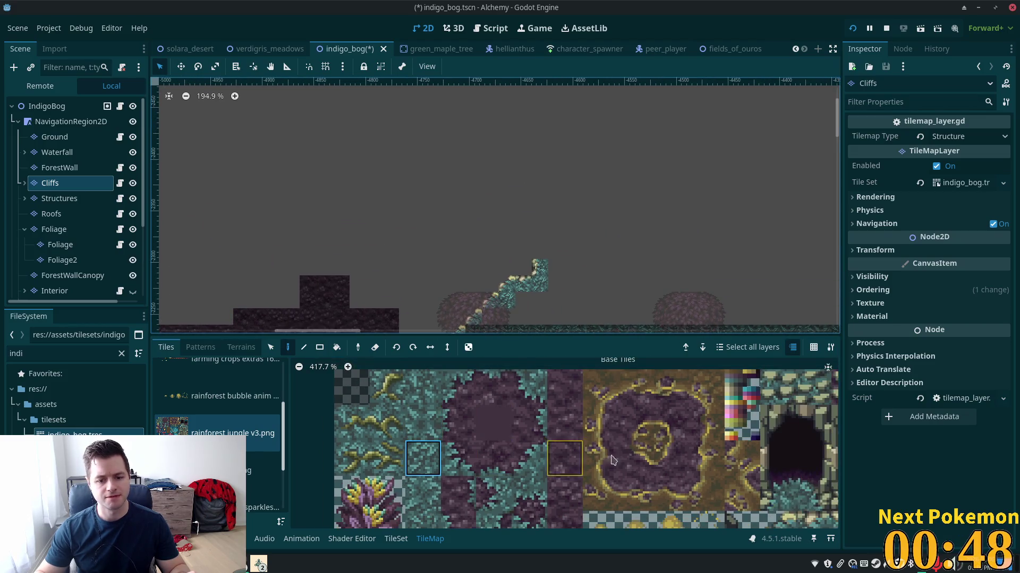
{"action": "scroll", "coordinate": [531, 456], "scroll_direction": "down", "scroll_amount": 1}
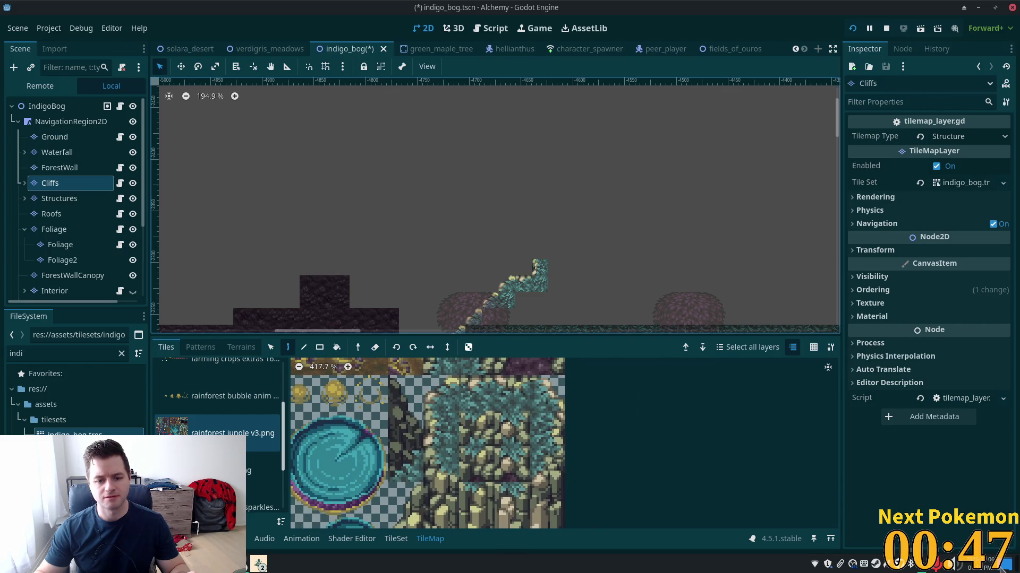
{"action": "left_click", "coordinate": [433, 431]}
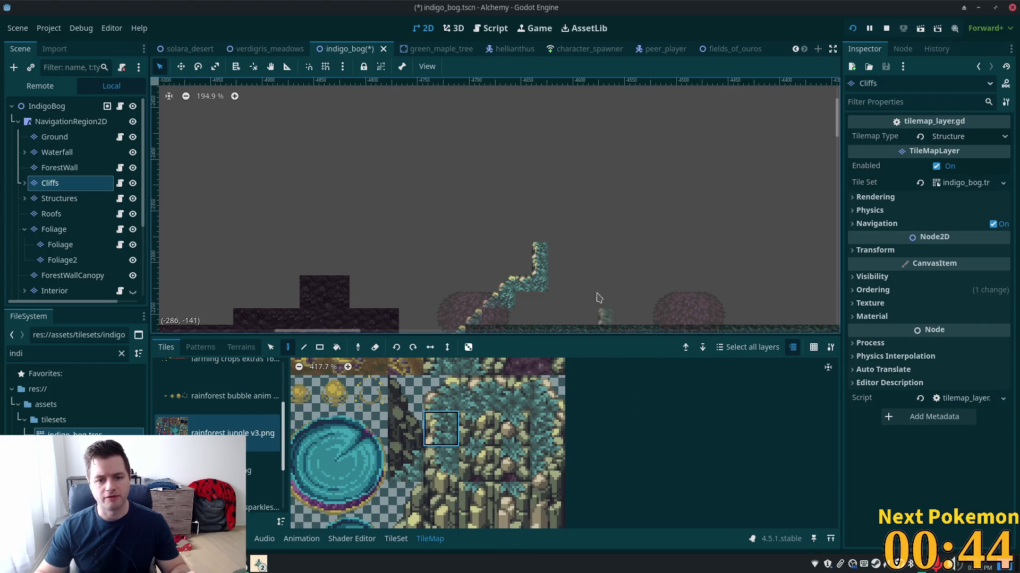
{"action": "scroll", "coordinate": [587, 221], "scroll_direction": "down", "scroll_amount": 5}
{"action": "scroll", "coordinate": [493, 419], "scroll_direction": "down", "scroll_amount": 2}
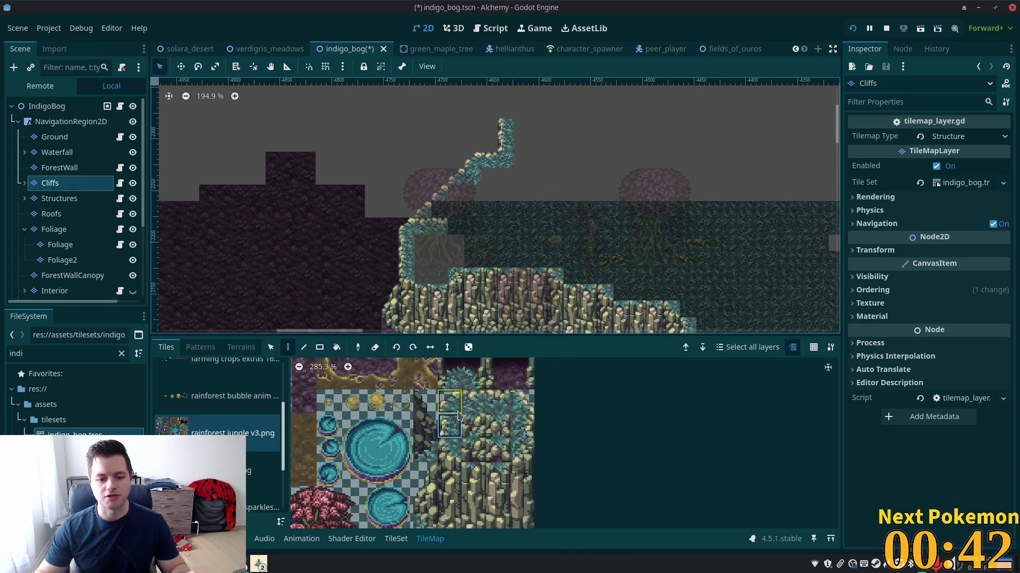
{"action": "scroll", "coordinate": [458, 415], "scroll_direction": "down", "scroll_amount": 2}
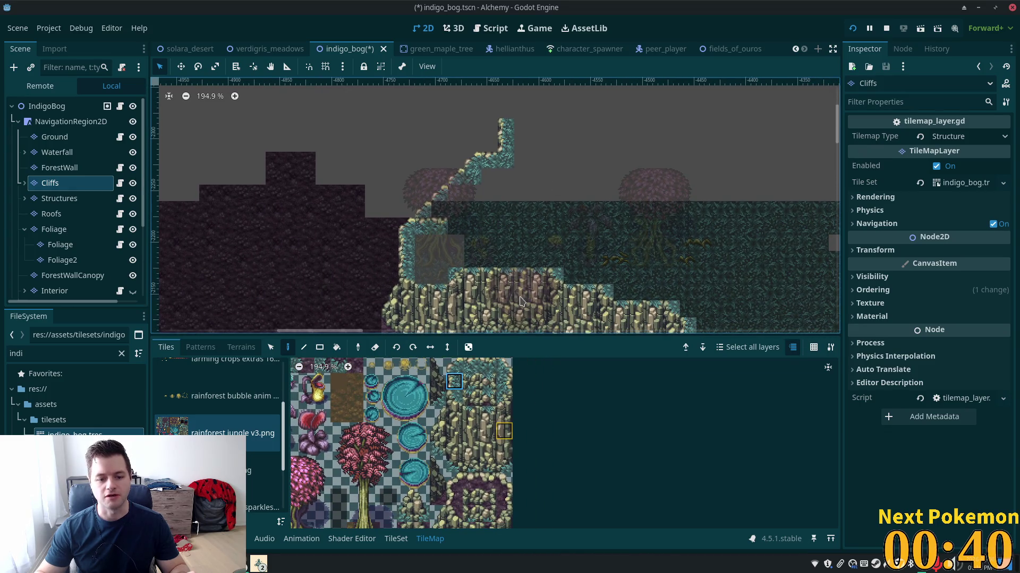
{"action": "scroll", "coordinate": [538, 222], "scroll_direction": "up", "scroll_amount": 3}
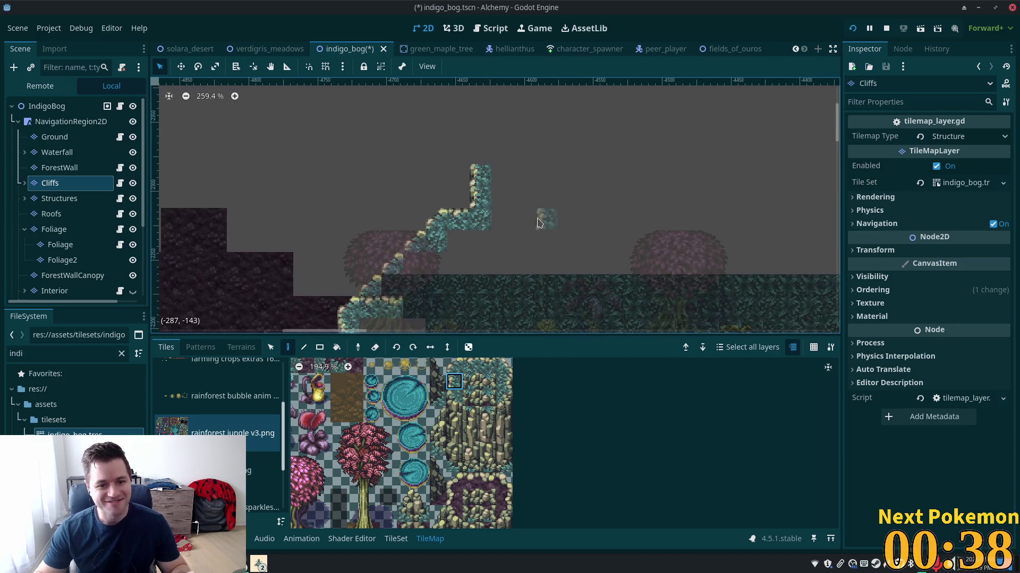
{"action": "scroll", "coordinate": [538, 222], "scroll_direction": "up", "scroll_amount": 3}
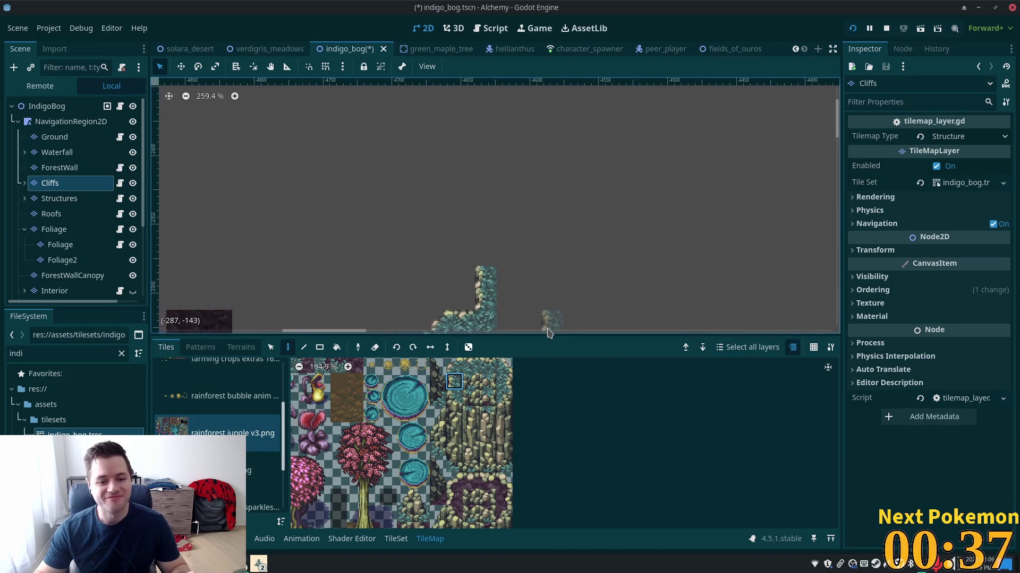
{"action": "left_click", "coordinate": [504, 263]}
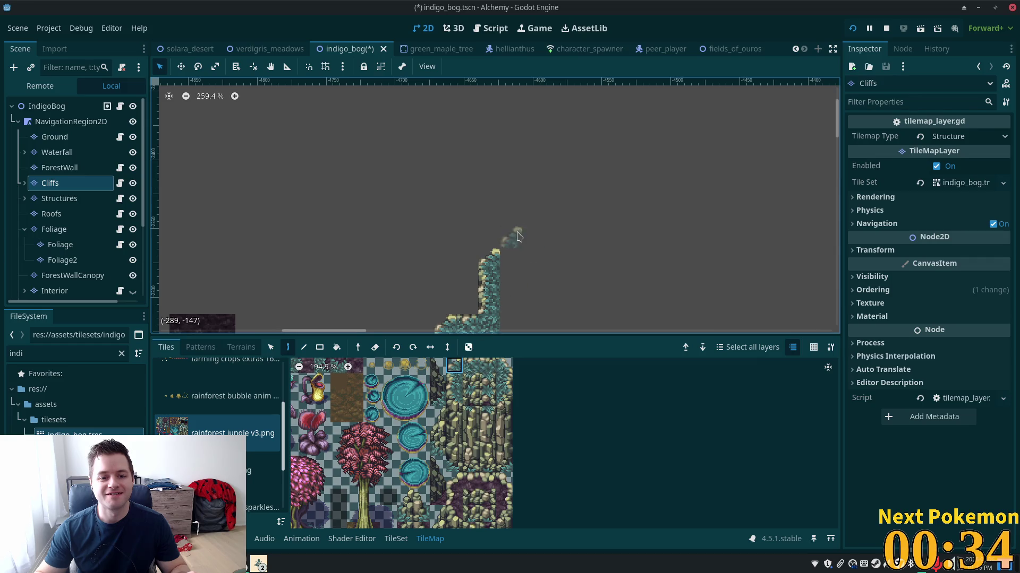
{"action": "left_click", "coordinate": [518, 236]}
{"action": "left_click", "coordinate": [454, 381]}
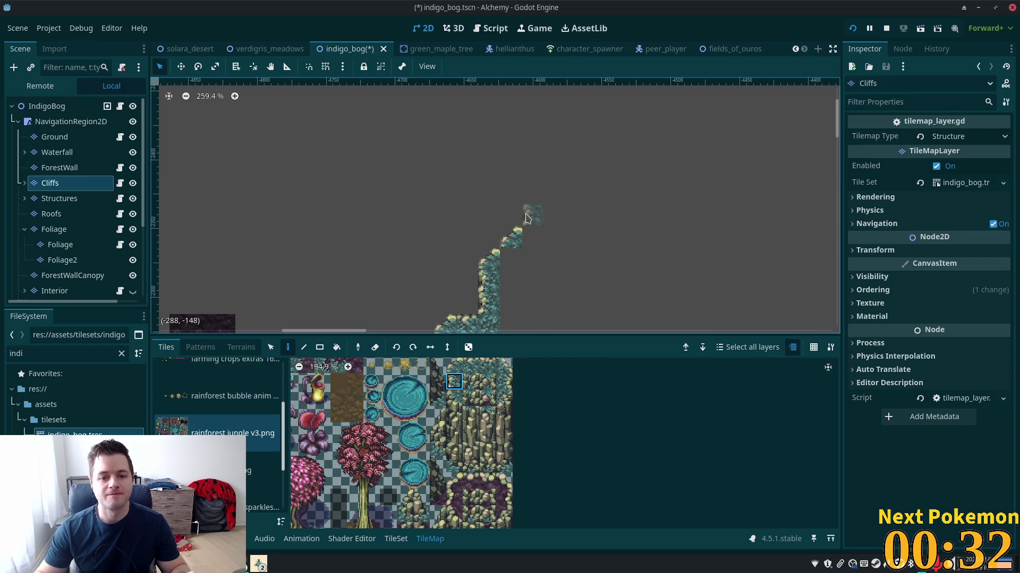
{"action": "left_click", "coordinate": [526, 218]}
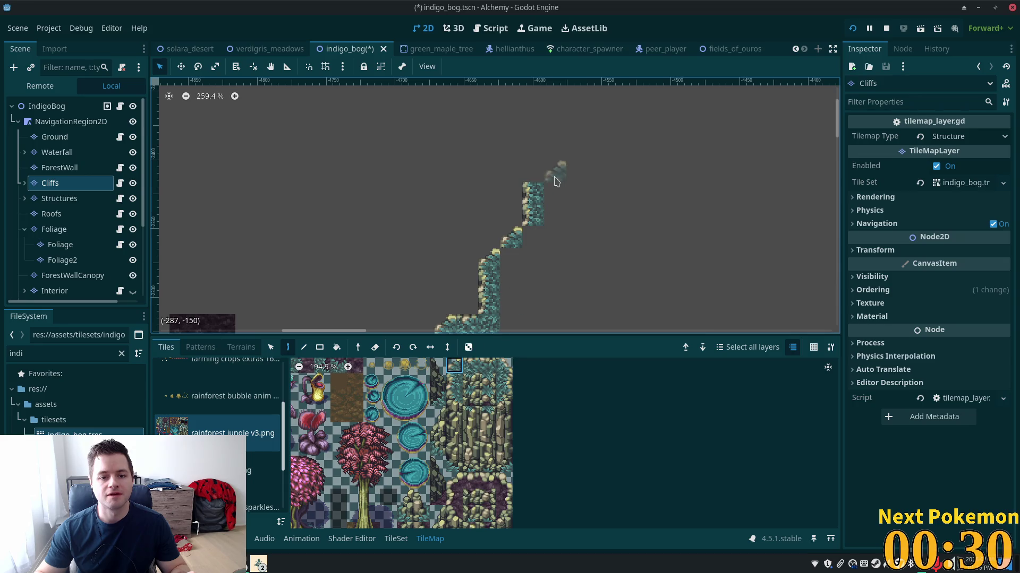
- Drag the two-tile cliff-top piece into a long horizontal ledge extending right
{"action": "mouse_move", "coordinate": [641, 180]}
{"action": "left_mouse_down"}
{"action": "mouse_move", "coordinate": [608, 200]}
{"action": "mouse_move", "coordinate": [523, 202]}
{"action": "left_mouse_up"}
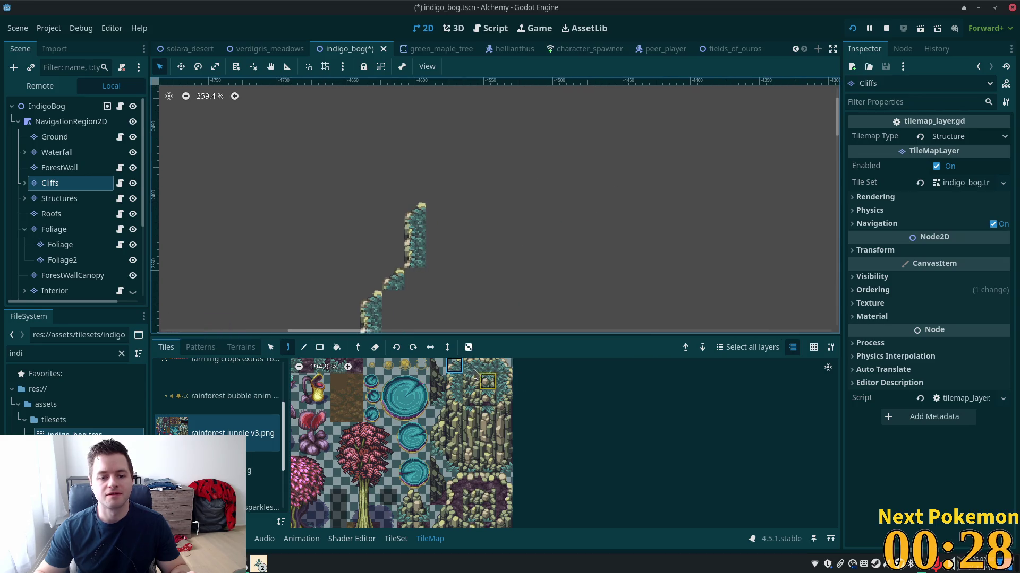
{"action": "left_click_drag", "start_coordinate": [471, 366], "coordinate": [487, 367]}
{"action": "left_click_drag", "start_coordinate": [417, 212], "coordinate": [590, 215]}
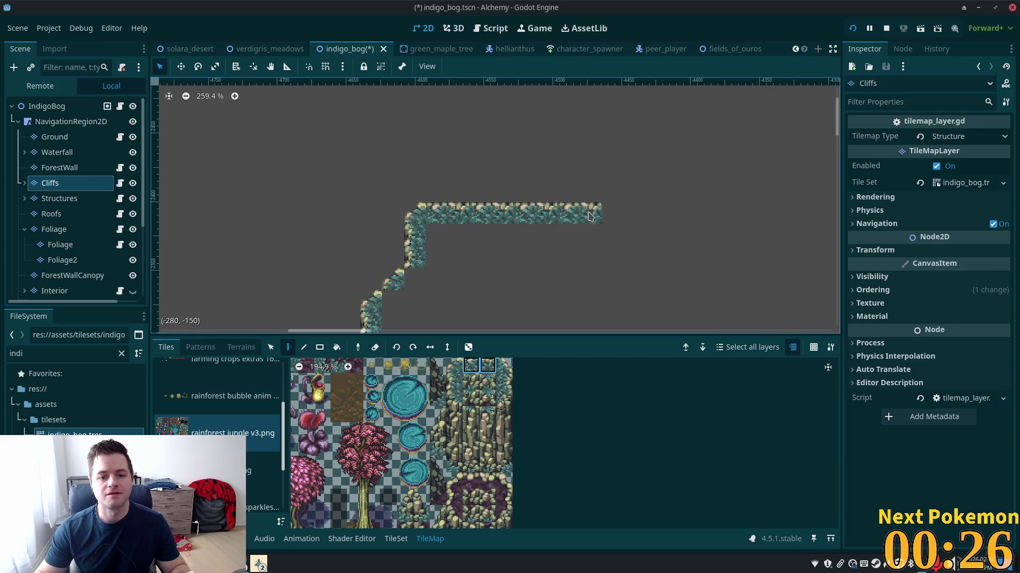
{"action": "scroll", "coordinate": [589, 215], "scroll_direction": "down", "scroll_amount": 5}
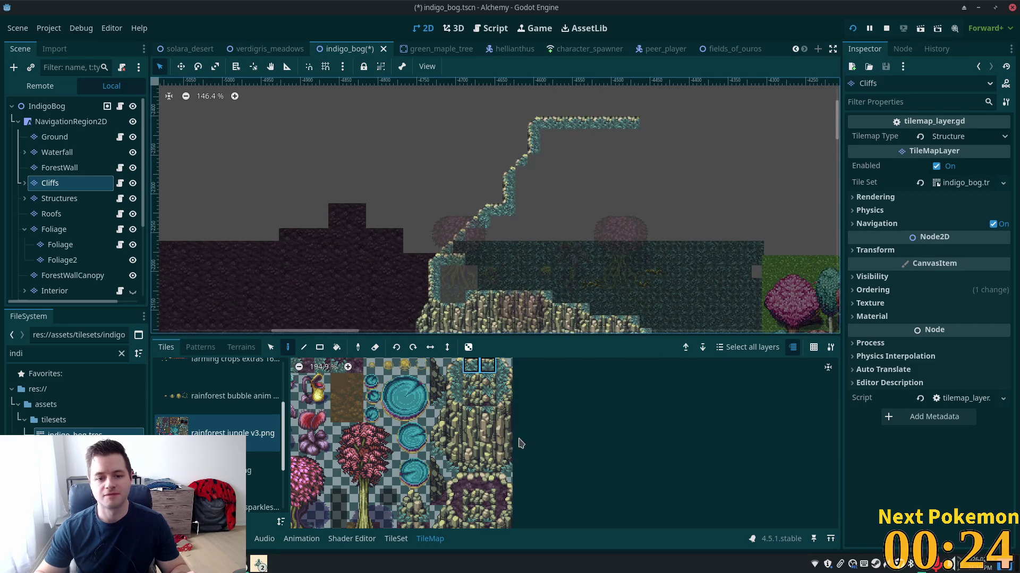
- Rectangle-fill the area under the ledge with cliff terrain, then select the IndigoBog root
{"action": "left_click", "coordinate": [215, 348]}
{"action": "left_click", "coordinate": [241, 347]}
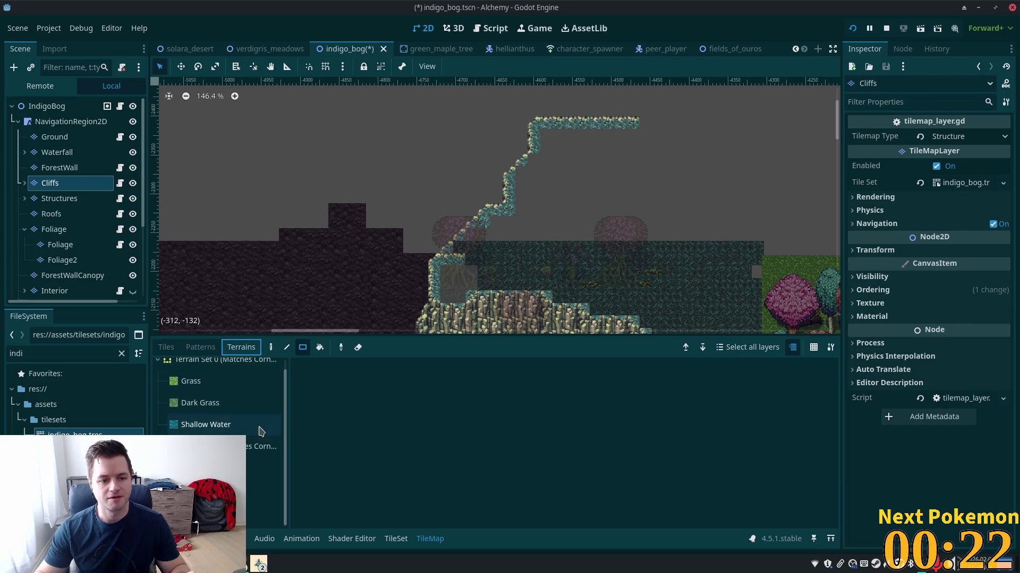
{"action": "left_click", "coordinate": [263, 469]}
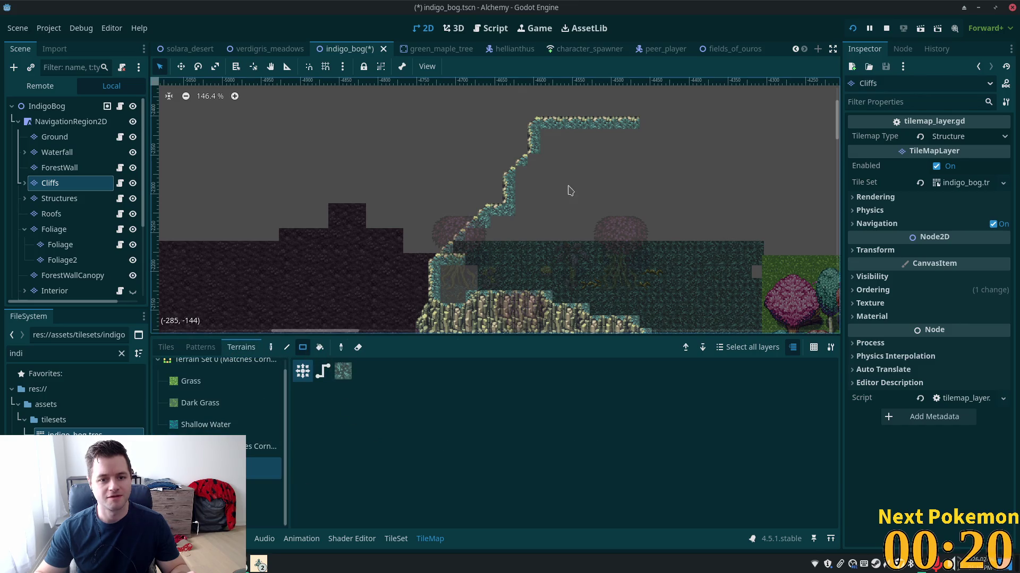
{"action": "mouse_move", "coordinate": [545, 139]}
{"action": "left_mouse_down"}
{"action": "mouse_move", "coordinate": [615, 228]}
{"action": "mouse_move", "coordinate": [664, 251]}
{"action": "mouse_move", "coordinate": [755, 248]}
{"action": "left_mouse_up"}
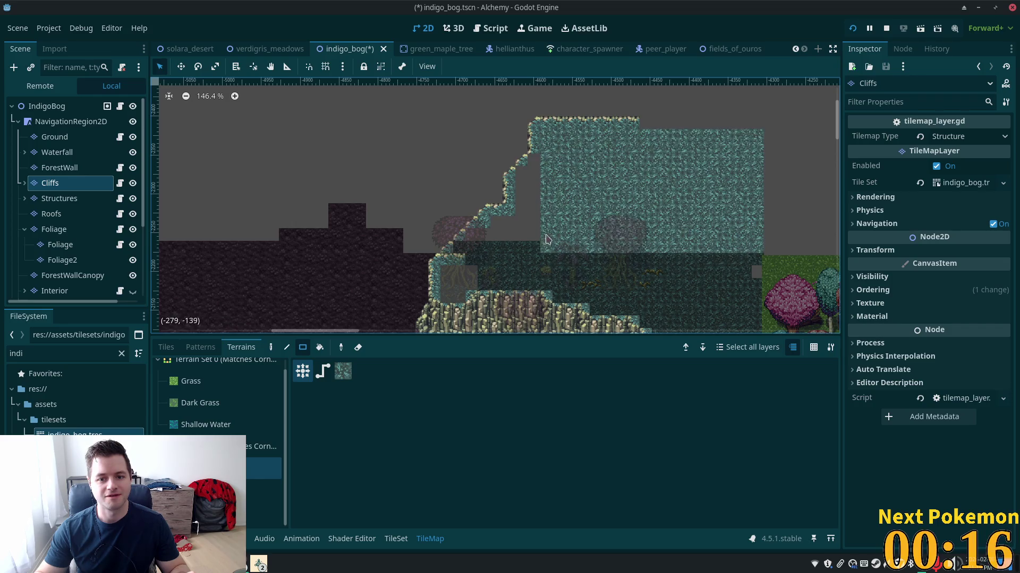
{"action": "mouse_move", "coordinate": [519, 171]}
{"action": "left_mouse_down"}
{"action": "mouse_move", "coordinate": [535, 250]}
{"action": "mouse_move", "coordinate": [498, 241]}
{"action": "left_mouse_up"}
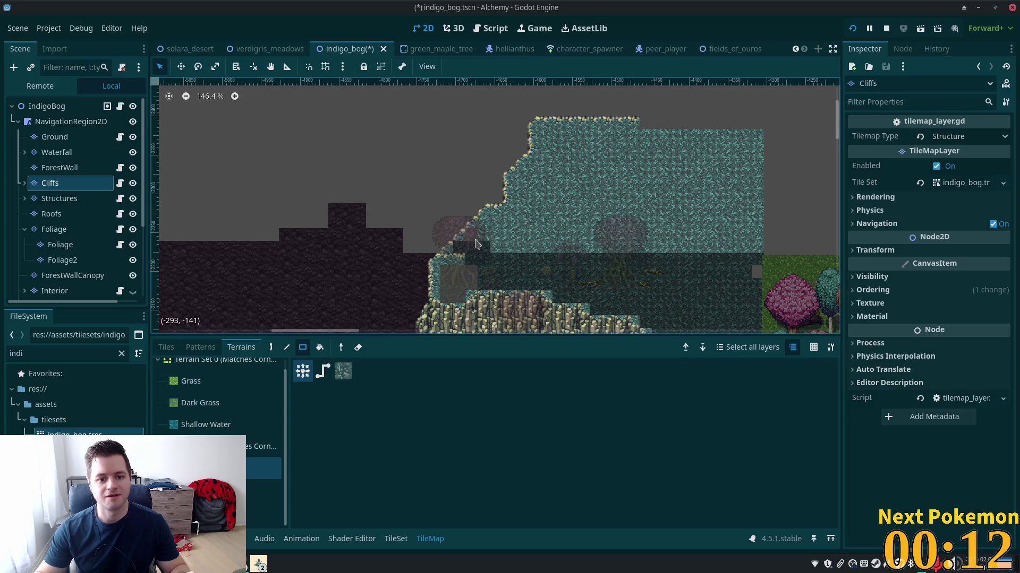
{"action": "scroll", "coordinate": [480, 269], "scroll_direction": "up", "scroll_amount": 6}
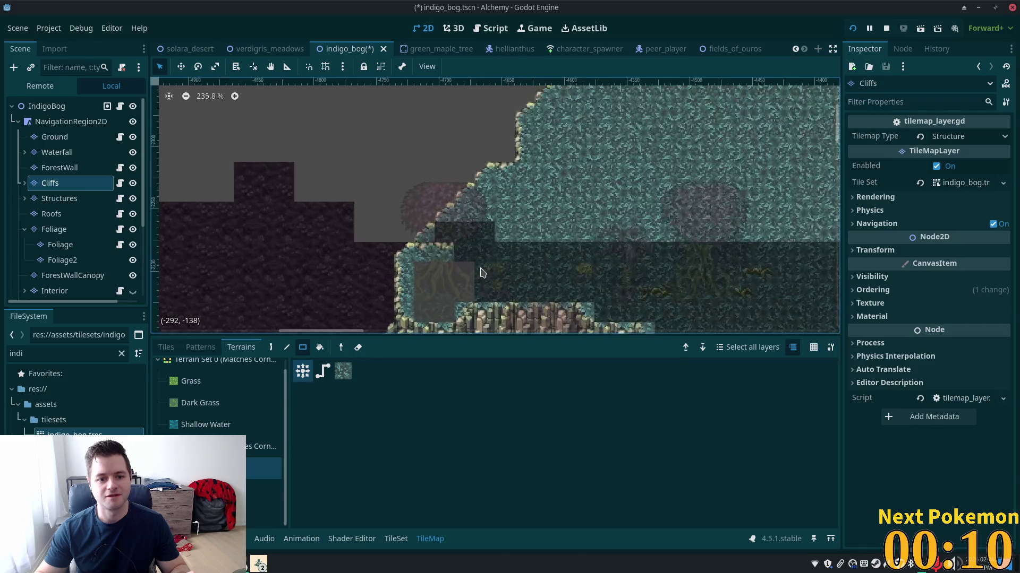
{"action": "left_click", "coordinate": [64, 106]}
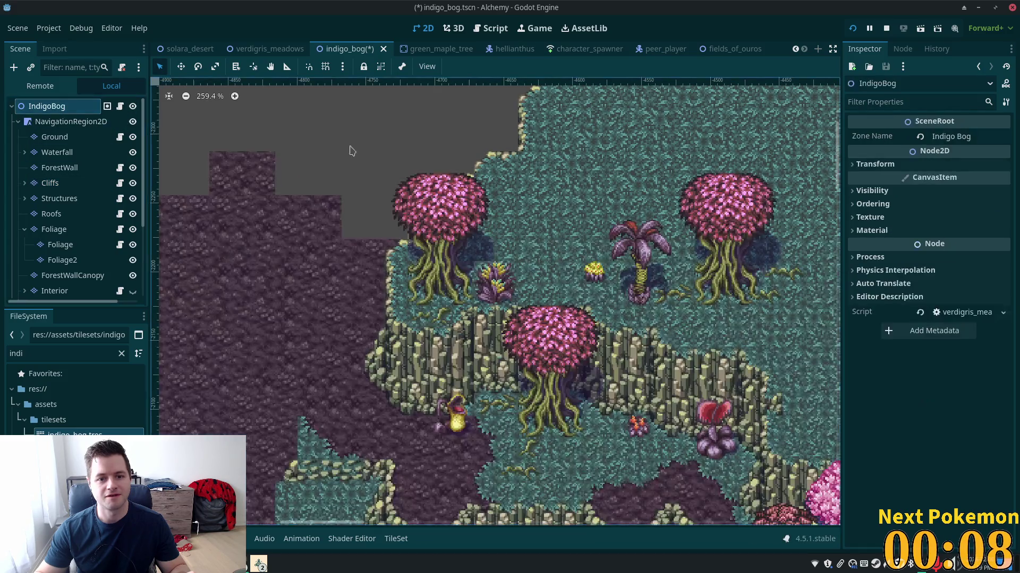
- On the Foliage layer, stamp a pink tree in the middle of the clearing
{"action": "scroll", "coordinate": [657, 267], "scroll_direction": "down", "scroll_amount": 3}
{"action": "scroll", "coordinate": [657, 267], "scroll_direction": "up", "scroll_amount": 8}
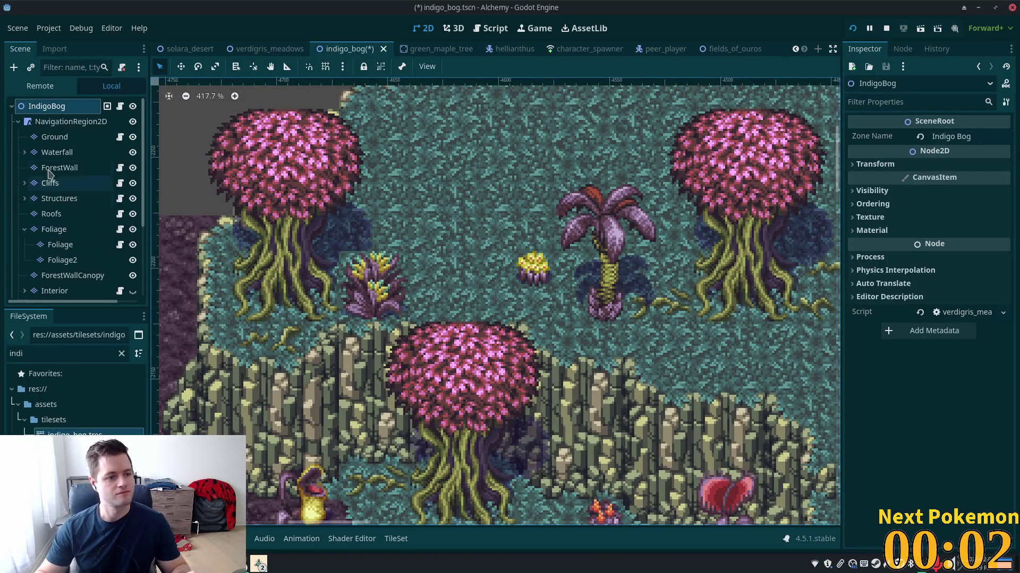
{"action": "left_click", "coordinate": [54, 230]}
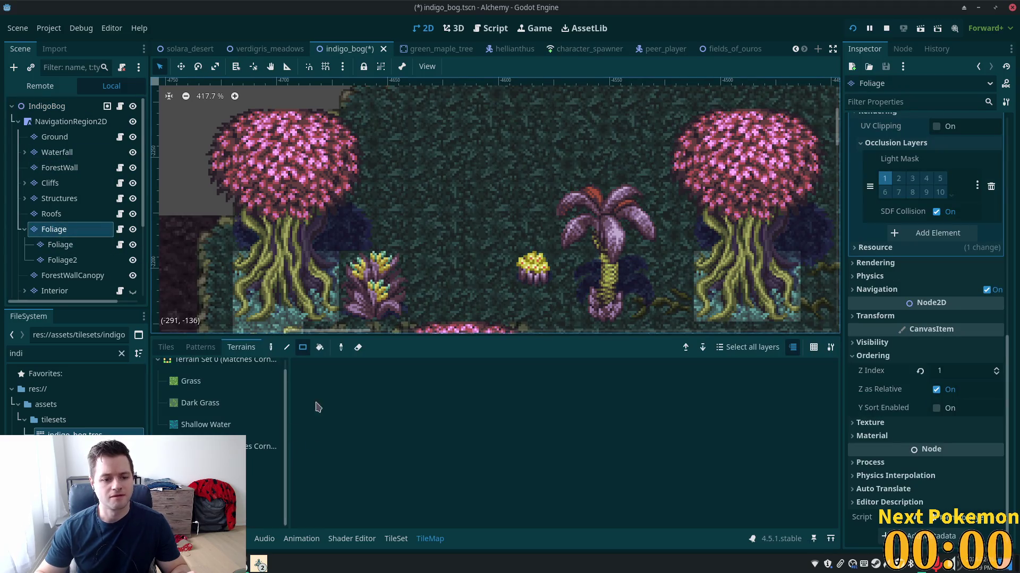
{"action": "left_click", "coordinate": [164, 348]}
{"action": "scroll", "coordinate": [412, 395], "scroll_direction": "down", "scroll_amount": 4}
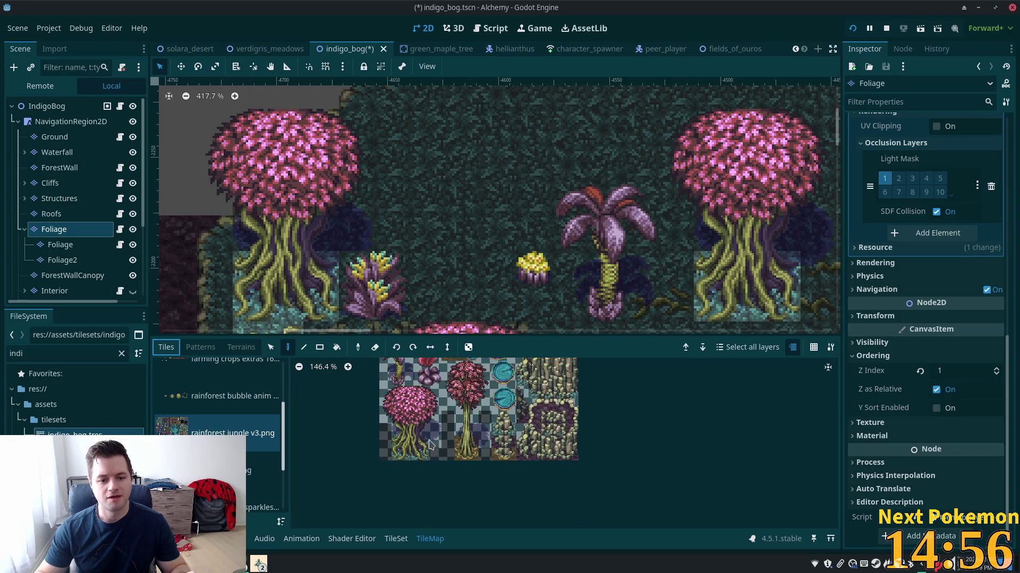
{"action": "left_click_drag", "start_coordinate": [384, 394], "coordinate": [434, 460]}
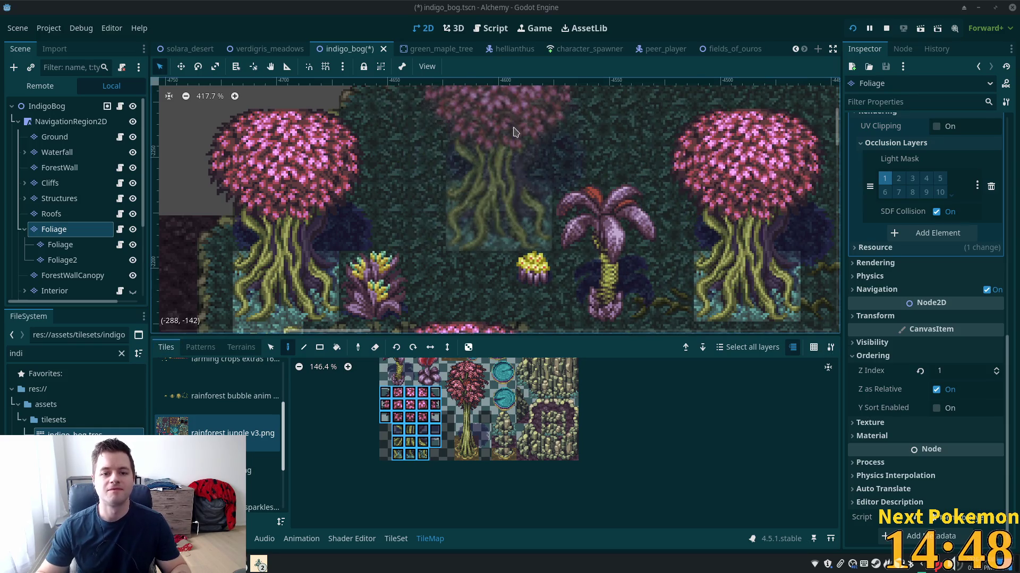
{"action": "left_click", "coordinate": [513, 137]}
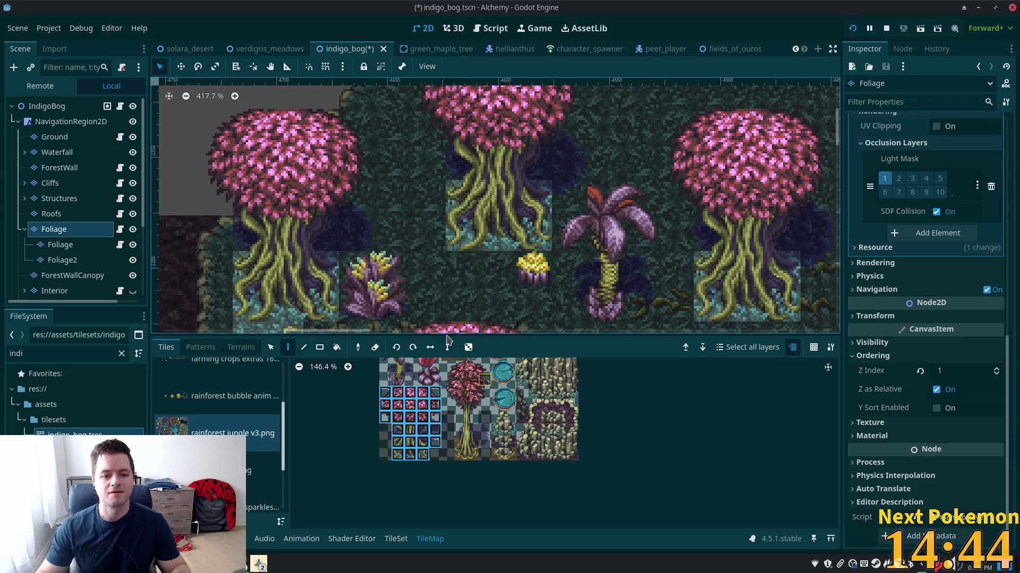
- Paint vine ground tiles beside and below the new tree, plus one near the palm
{"action": "scroll", "coordinate": [363, 389], "scroll_direction": "up", "scroll_amount": 2}
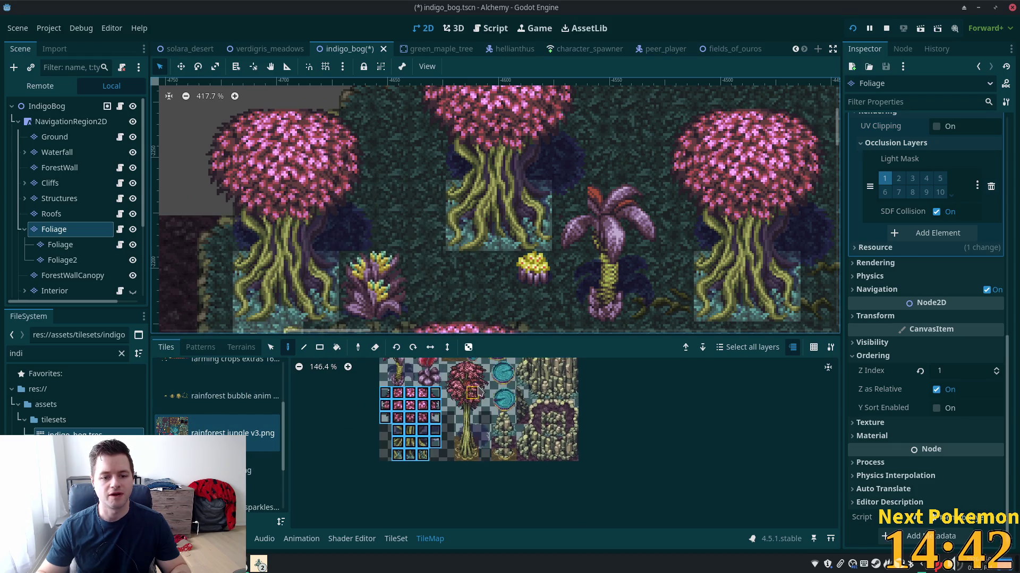
{"action": "left_click_drag", "start_coordinate": [383, 399], "coordinate": [366, 398]}
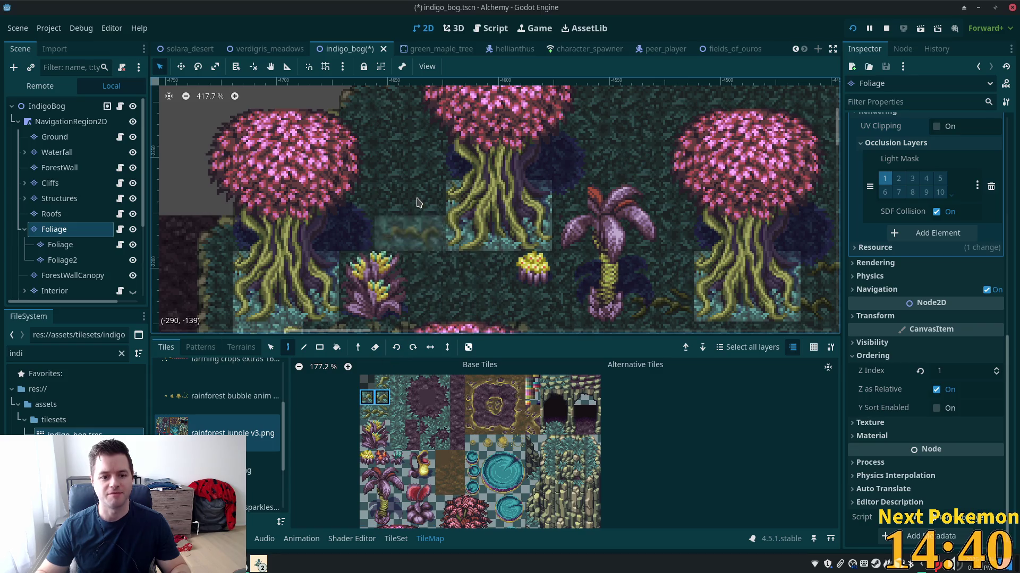
{"action": "left_click", "coordinate": [423, 234]}
{"action": "left_click_drag", "start_coordinate": [367, 412], "coordinate": [382, 413]}
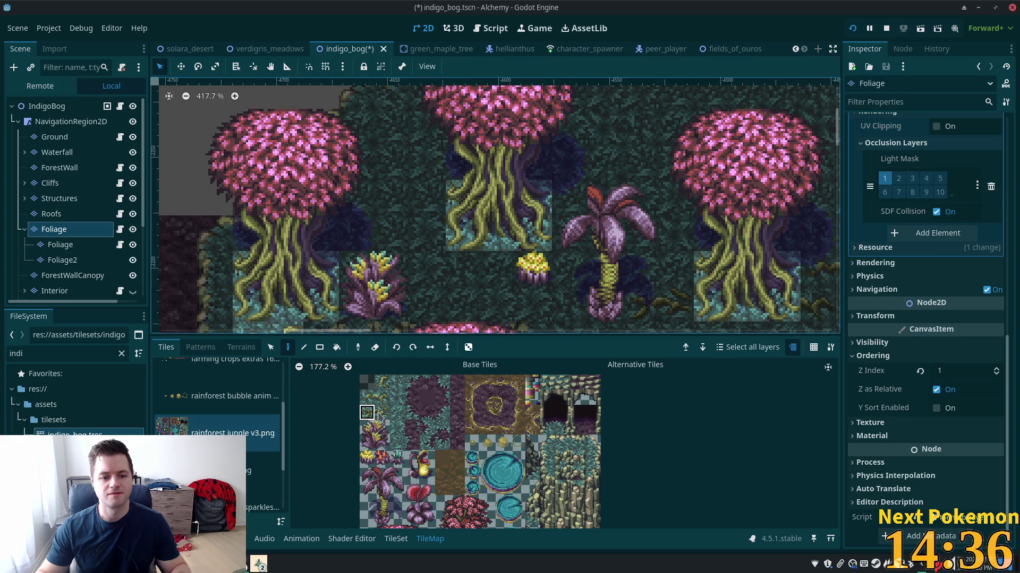
{"action": "left_click", "coordinate": [449, 199]}
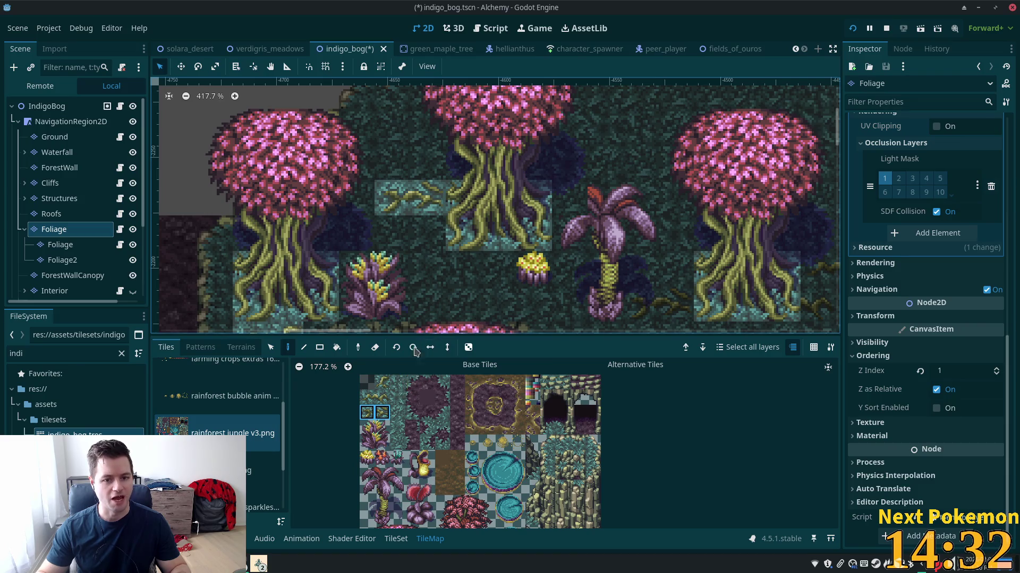
{"action": "left_click_drag", "start_coordinate": [366, 413], "coordinate": [405, 412]}
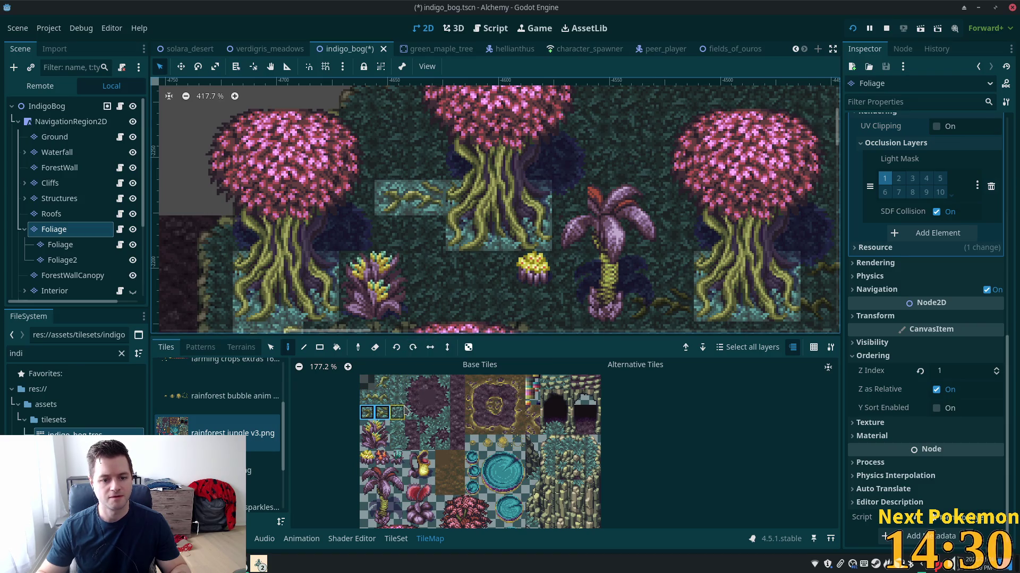
{"action": "left_click", "coordinate": [368, 397]}
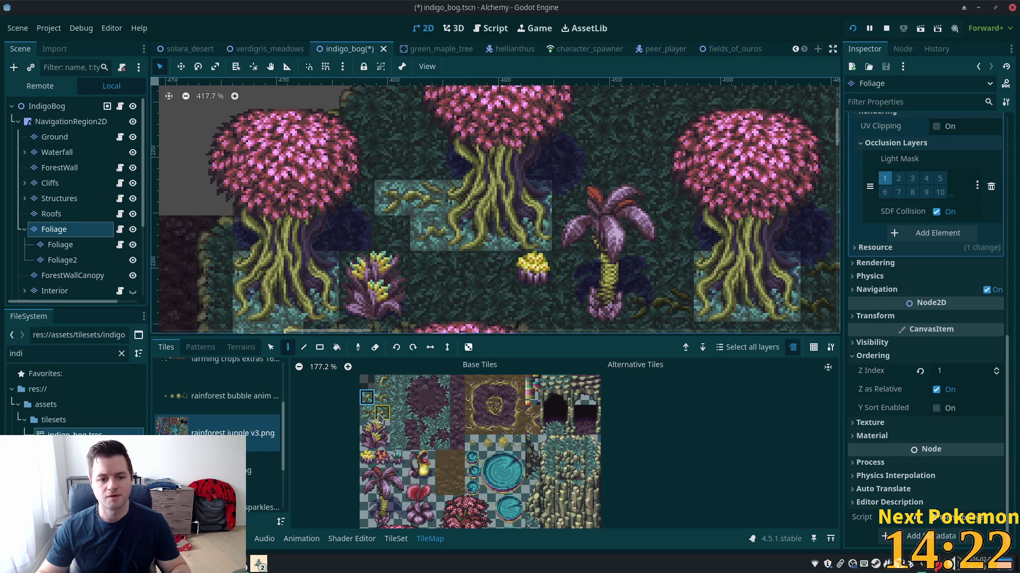
{"action": "scroll", "coordinate": [376, 422], "scroll_direction": "up", "scroll_amount": 5}
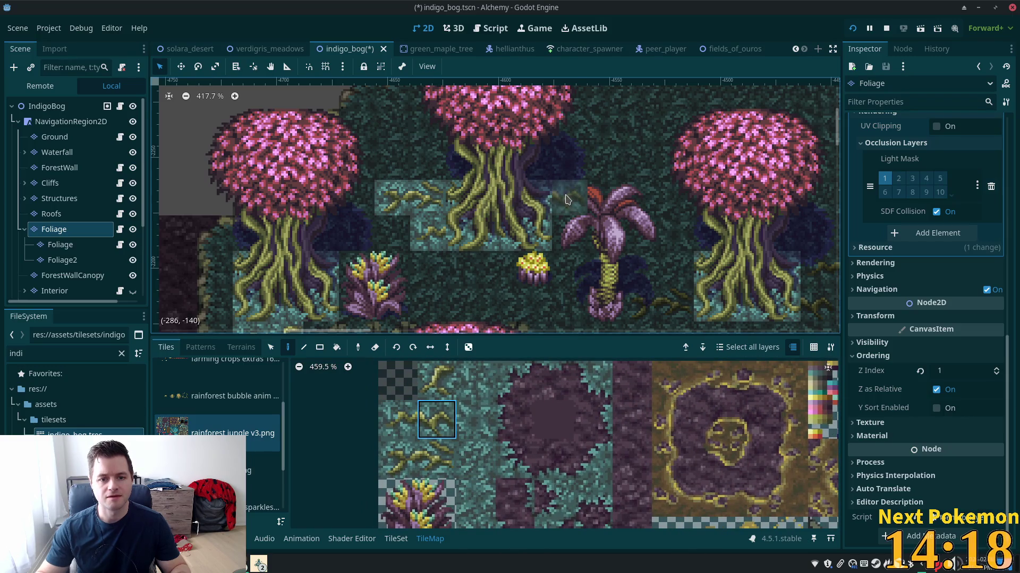
{"action": "left_click", "coordinate": [570, 235]}
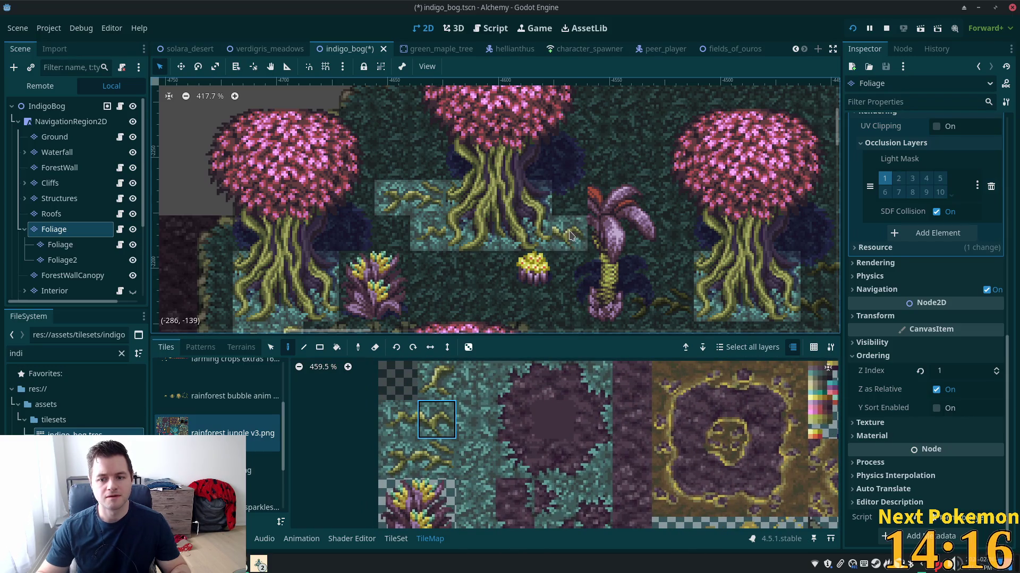
- Stamp another pink-canopied tree between the two existing trees, then select the Ground layer
{"action": "left_click", "coordinate": [47, 110]}
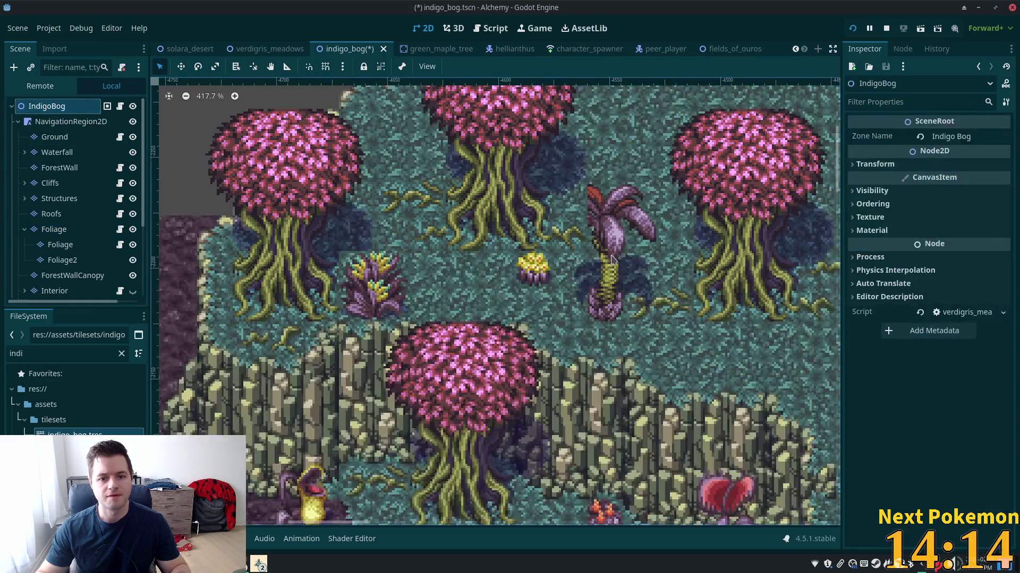
{"action": "scroll", "coordinate": [570, 205], "scroll_direction": "down", "scroll_amount": 3}
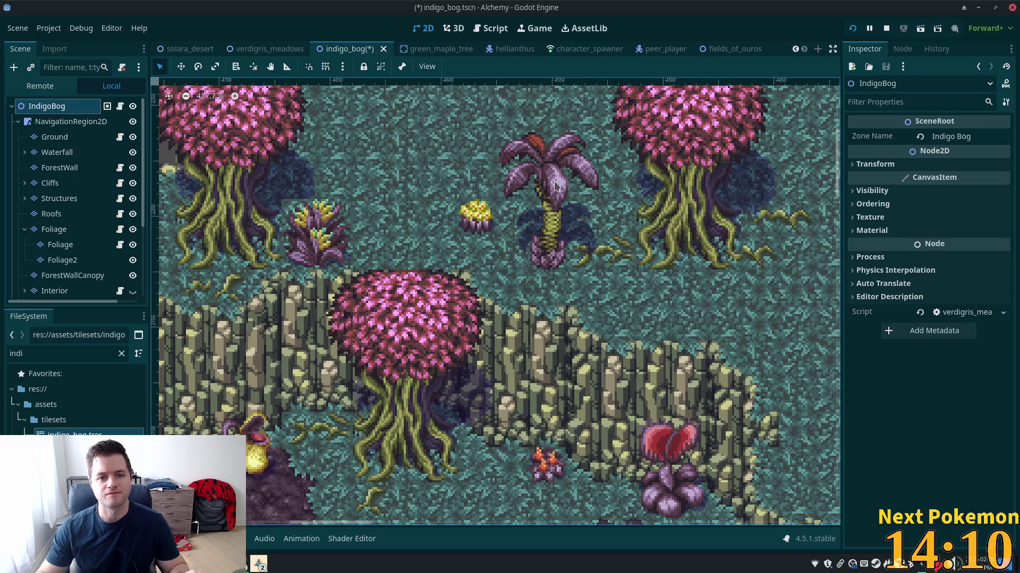
{"action": "scroll", "coordinate": [556, 185], "scroll_direction": "up", "scroll_amount": 2}
{"action": "scroll", "coordinate": [556, 186], "scroll_direction": "left", "scroll_amount": 3}
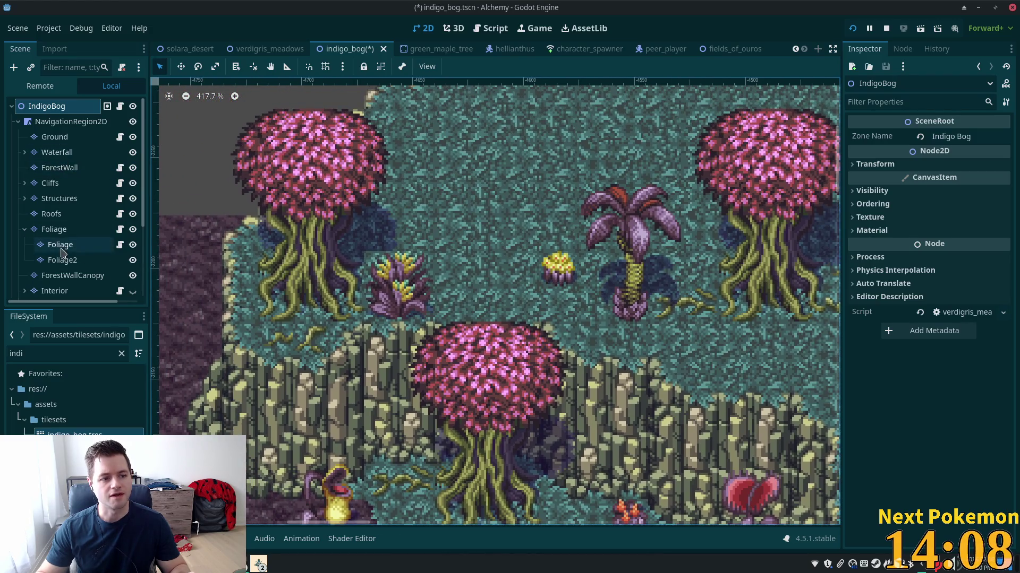
{"action": "left_click", "coordinate": [55, 229]}
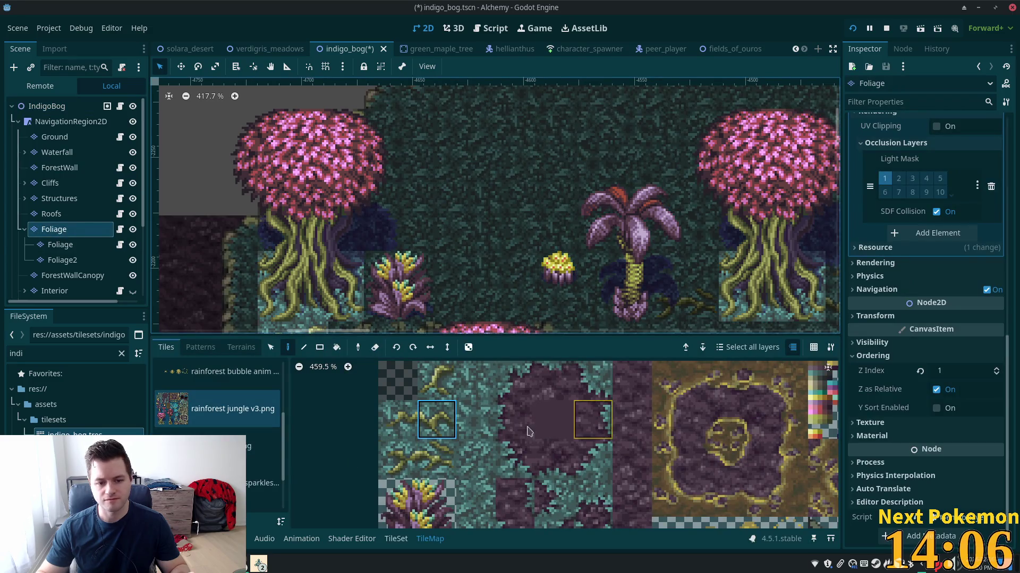
{"action": "scroll", "coordinate": [380, 397], "scroll_direction": "down", "scroll_amount": 3}
{"action": "scroll", "coordinate": [381, 397], "scroll_direction": "down", "scroll_amount": 3}
{"action": "scroll", "coordinate": [458, 485], "scroll_direction": "down", "scroll_amount": 2}
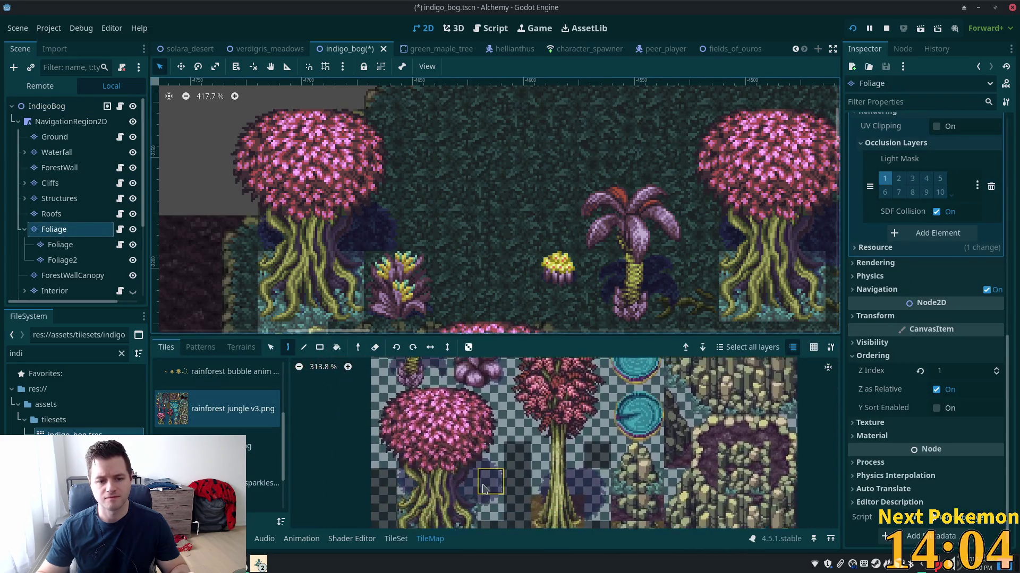
{"action": "mouse_move", "coordinate": [391, 413]}
{"action": "left_mouse_down"}
{"action": "mouse_move", "coordinate": [428, 468]}
{"action": "mouse_move", "coordinate": [493, 526]}
{"action": "left_mouse_up"}
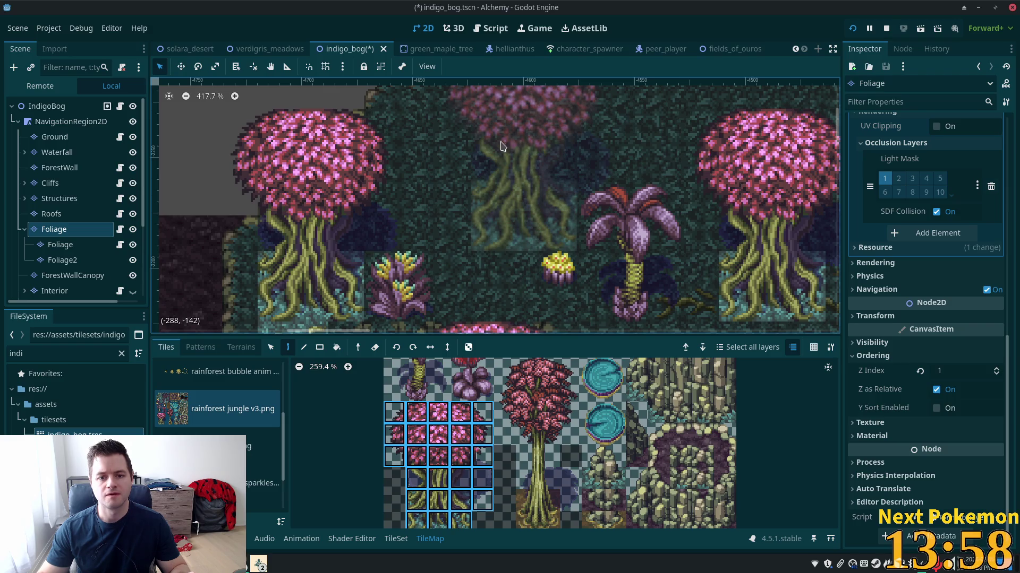
{"action": "left_click", "coordinate": [467, 146]}
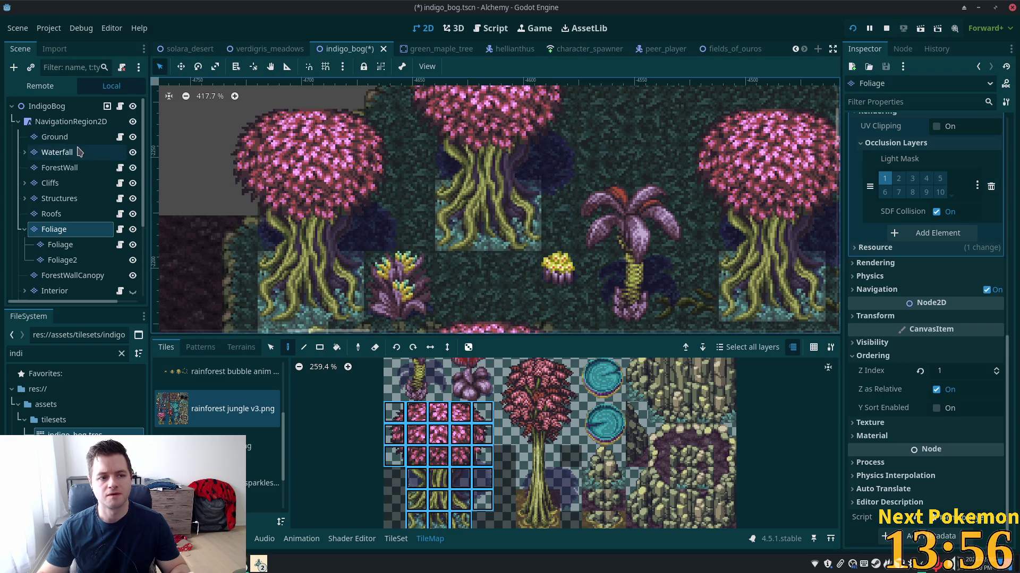
{"action": "left_click", "coordinate": [221, 379]}
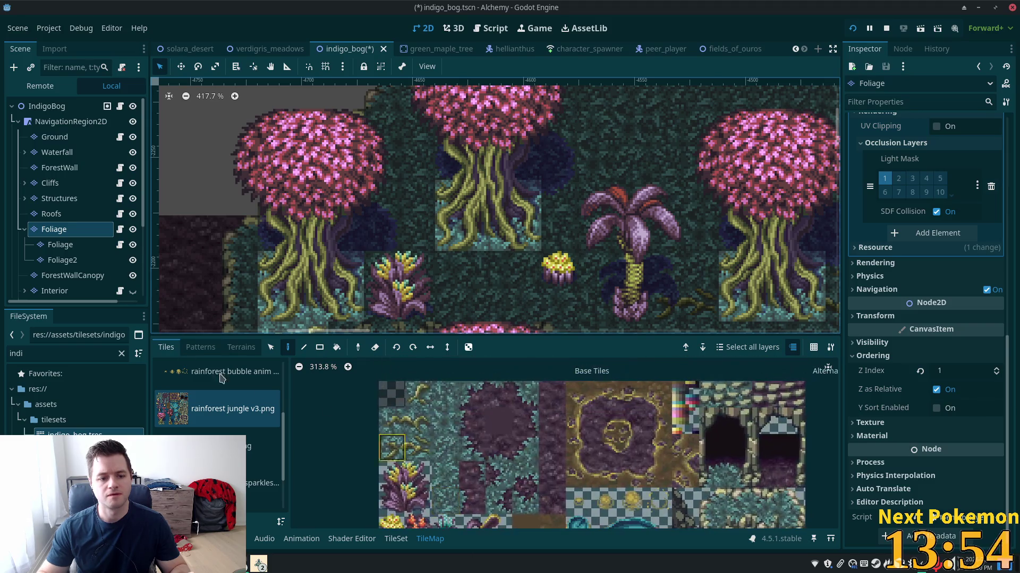
{"action": "left_click", "coordinate": [54, 137]}
{"action": "left_click", "coordinate": [392, 427]}
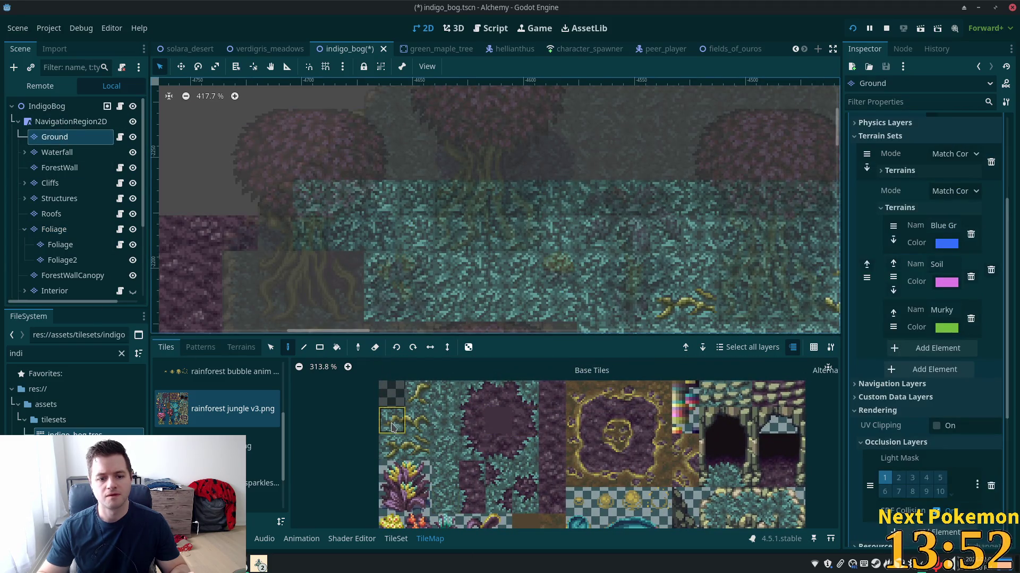
- Paint a two-tile pattern of yellow root sprigs onto the blue grass
{"action": "left_click", "coordinate": [411, 453]}
{"action": "left_click_drag", "start_coordinate": [394, 451], "coordinate": [419, 452]}
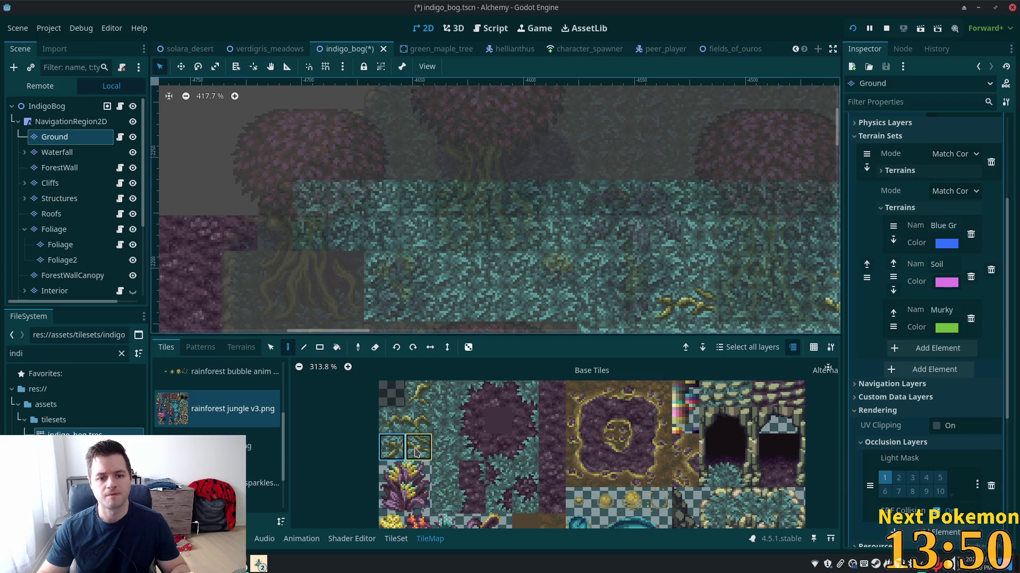
{"action": "left_click", "coordinate": [412, 270]}
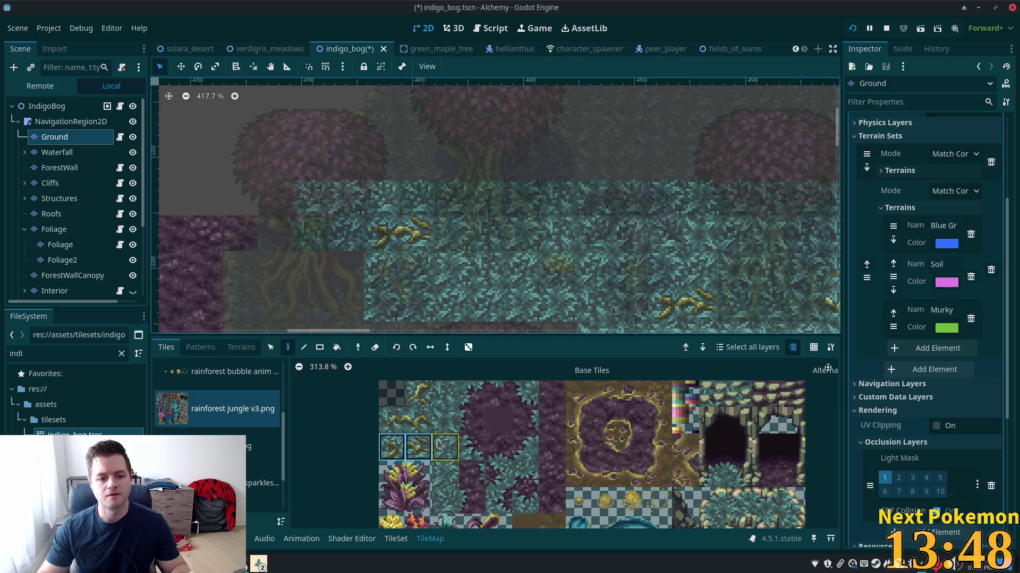
{"action": "left_click", "coordinate": [396, 422]}
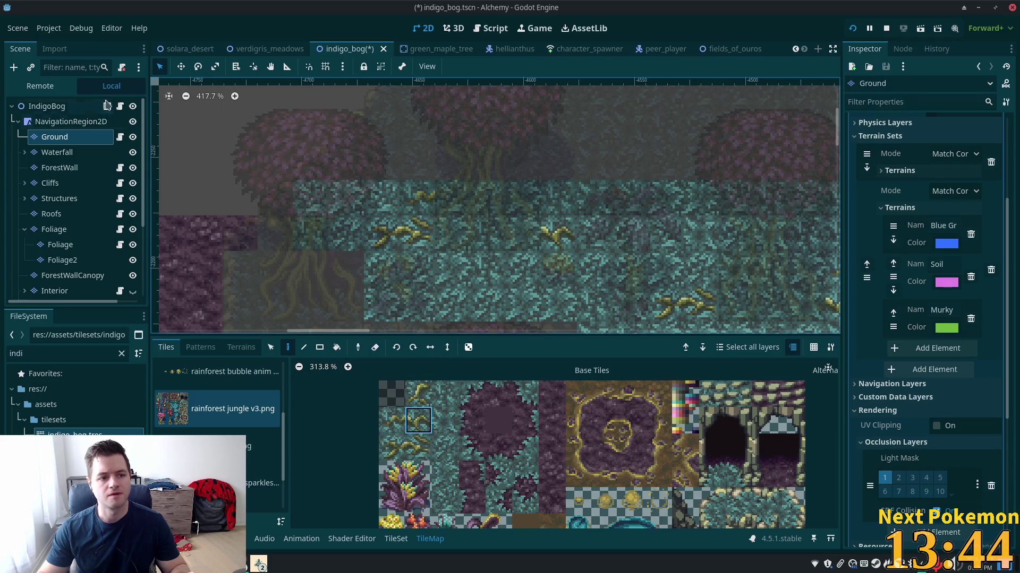
- Compare the Foliage, Foliage2 and Ground layers against the full scene, then select Cliffs
{"action": "left_click", "coordinate": [47, 107]}
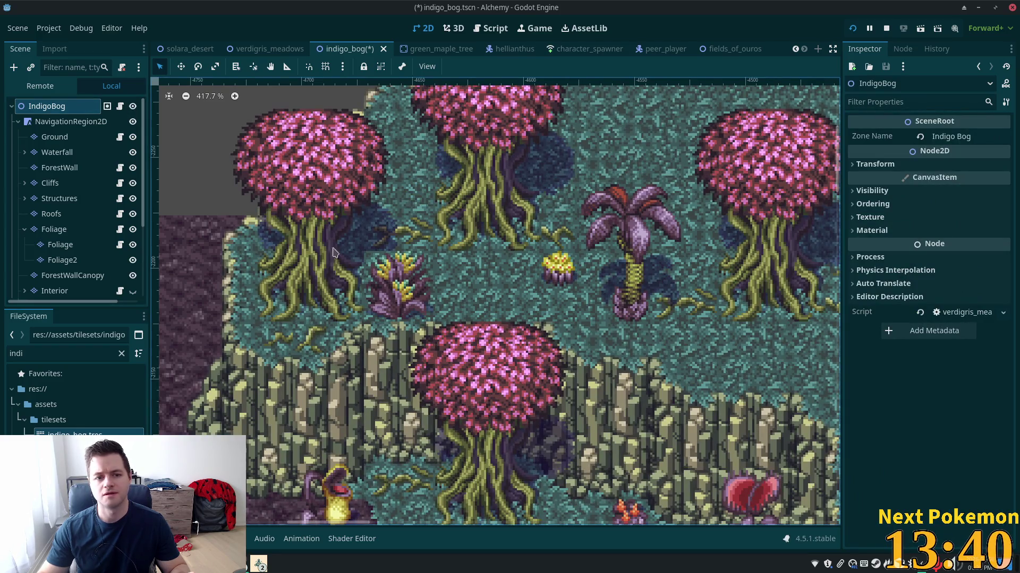
{"action": "left_click", "coordinate": [56, 137]}
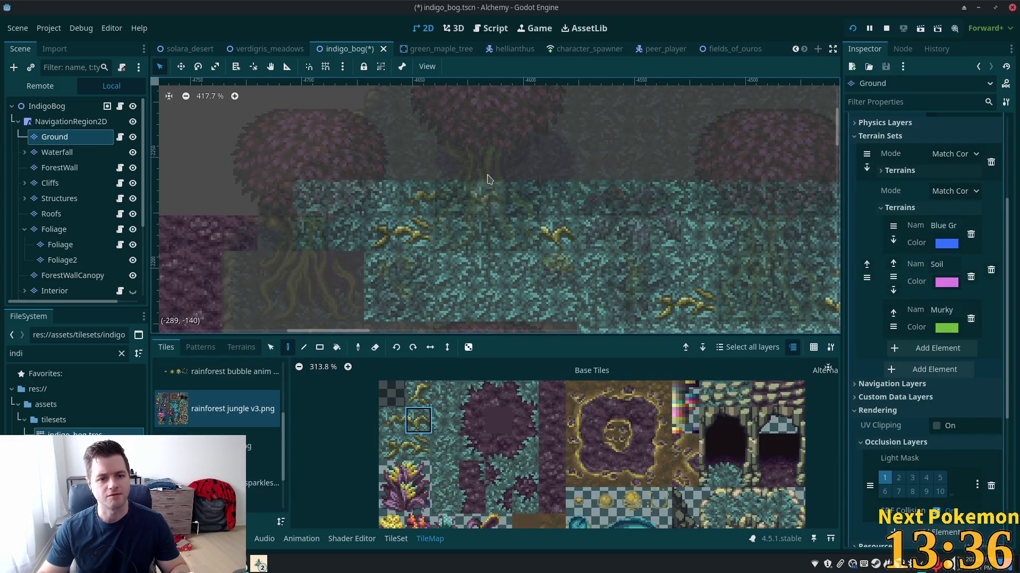
{"action": "left_click", "coordinate": [56, 233]}
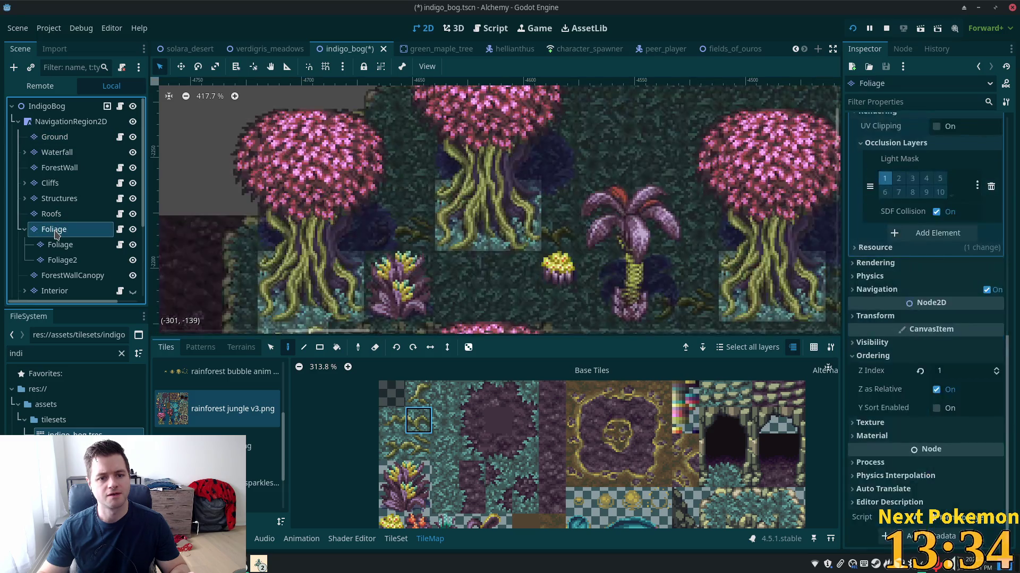
{"action": "left_click", "coordinate": [63, 260]}
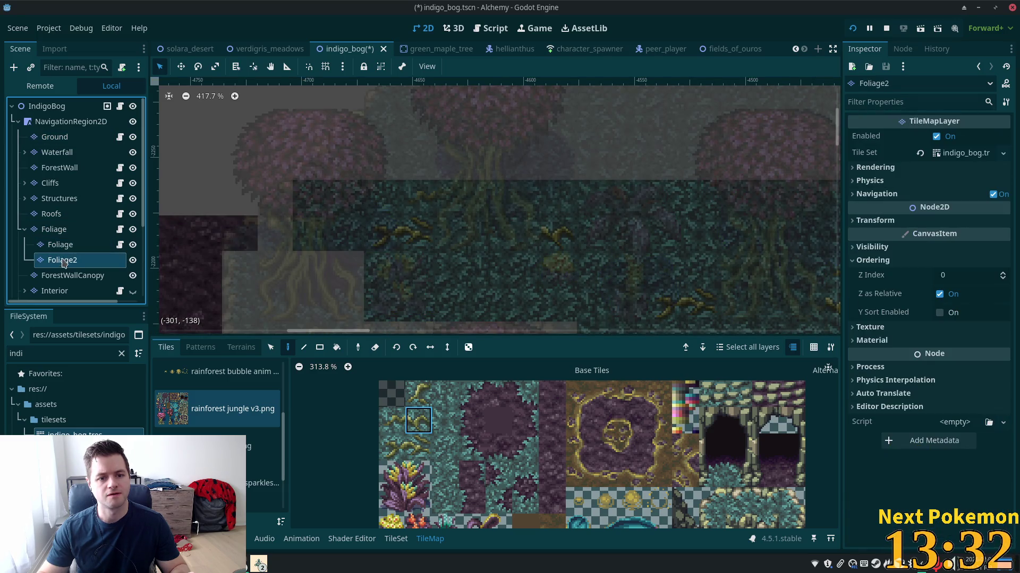
{"action": "left_click", "coordinate": [60, 244]}
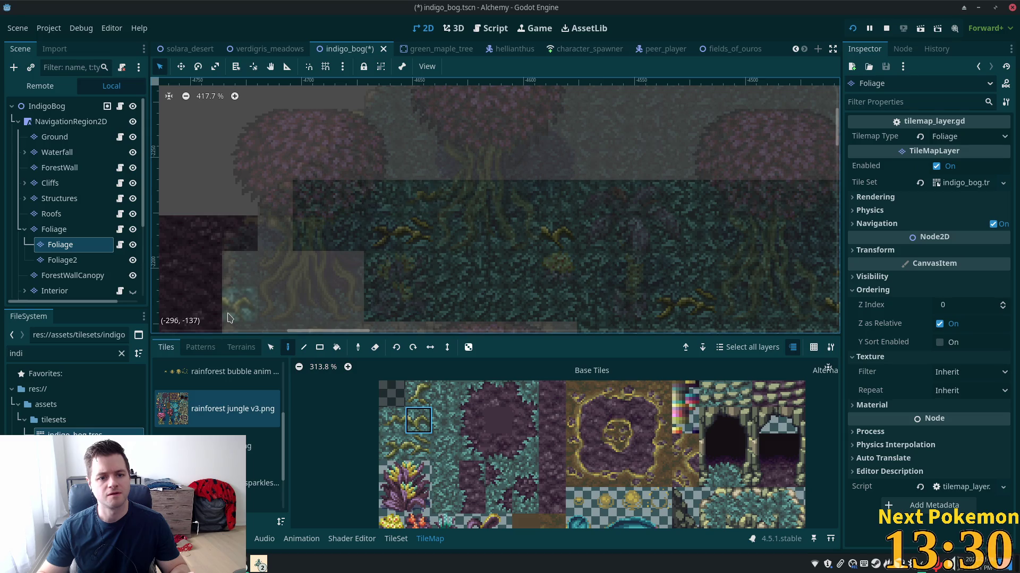
{"action": "left_click", "coordinate": [57, 137]}
{"action": "left_click", "coordinate": [63, 106]}
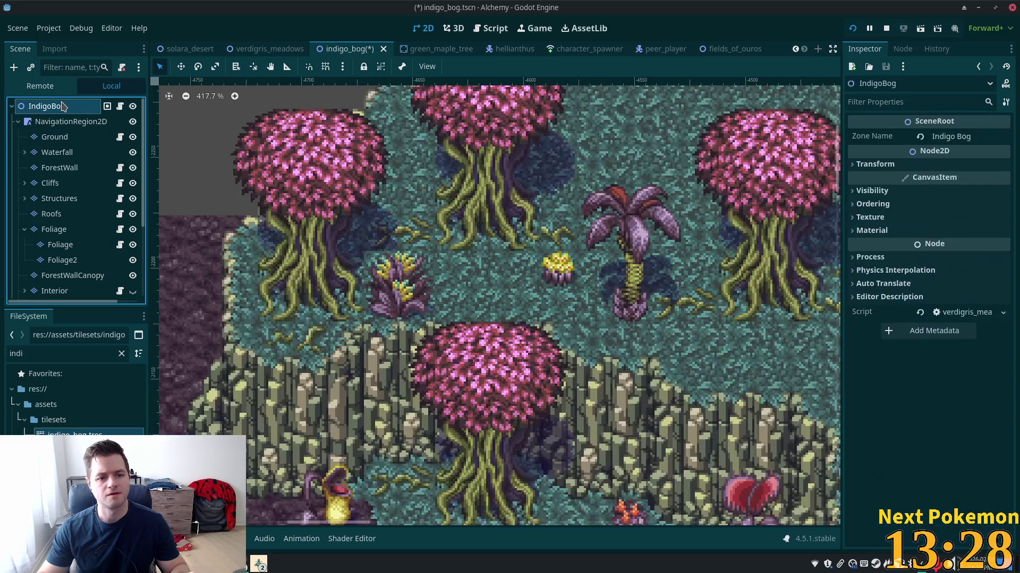
{"action": "left_click", "coordinate": [62, 138]}
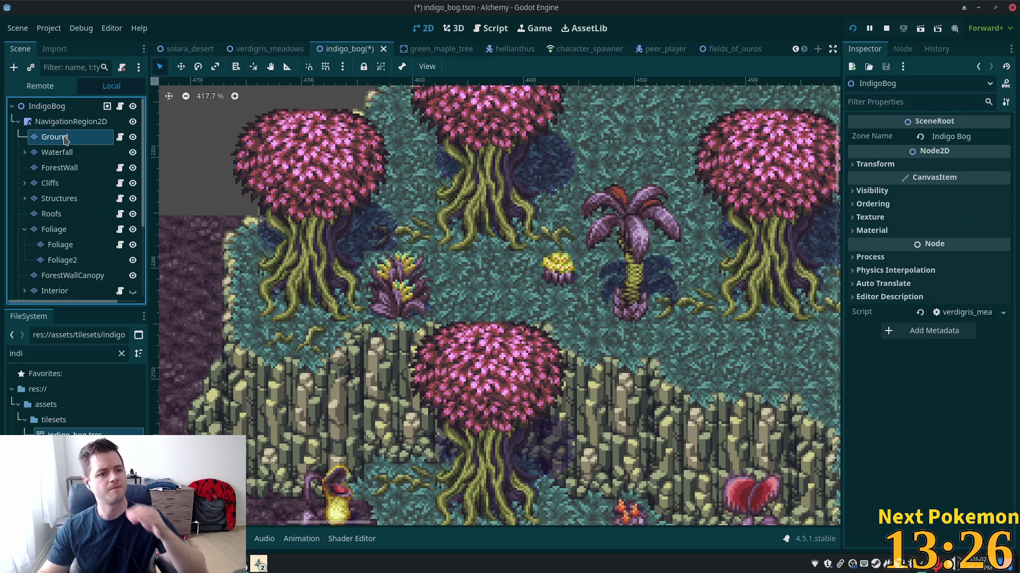
{"action": "left_click", "coordinate": [59, 152]}
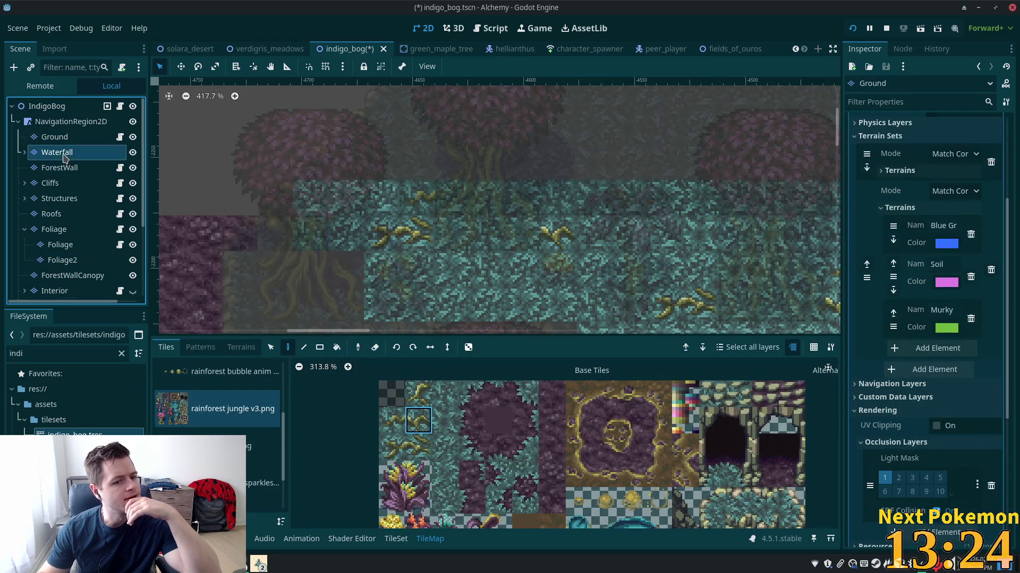
{"action": "left_click", "coordinate": [60, 168]}
{"action": "left_click", "coordinate": [50, 183]}
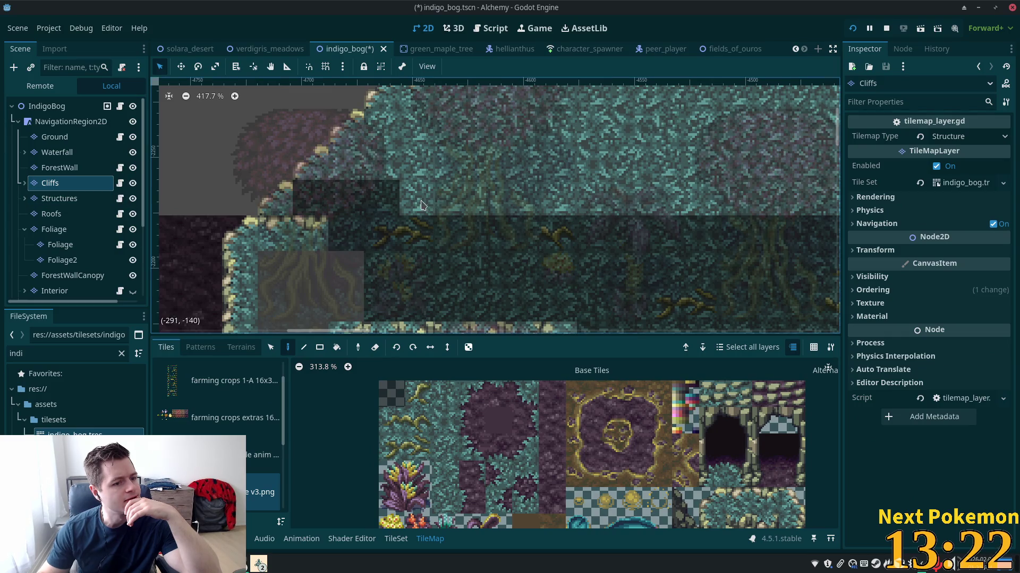
- Erase the solid cliff block with Rect-tool rectangles, leaving only the stepped cliff edge
{"action": "scroll", "coordinate": [419, 205], "scroll_direction": "down", "scroll_amount": 4}
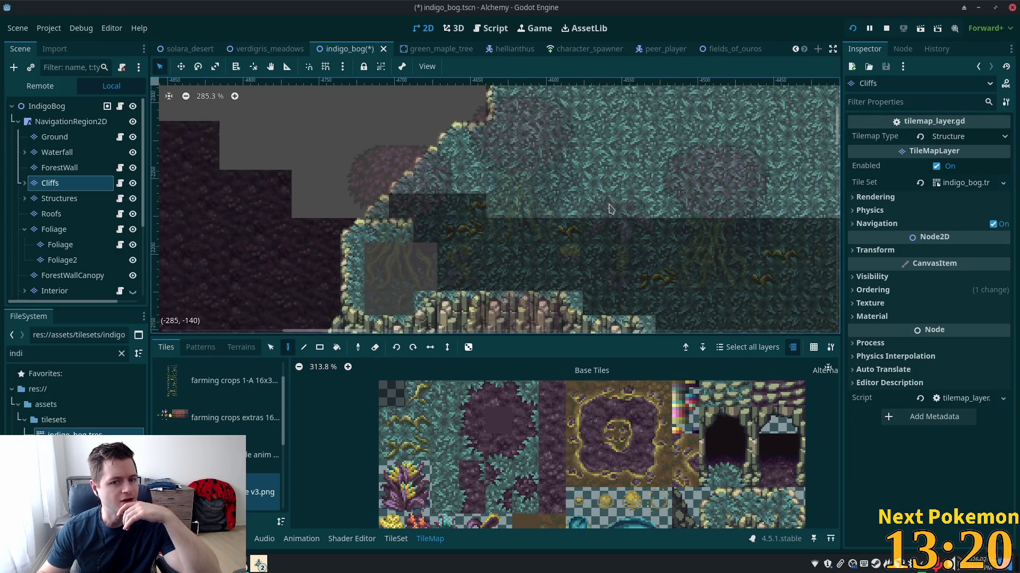
{"action": "left_click_drag", "start_coordinate": [420, 213], "coordinate": [257, 328]}
{"action": "scroll", "coordinate": [430, 189], "scroll_direction": "down", "scroll_amount": 5}
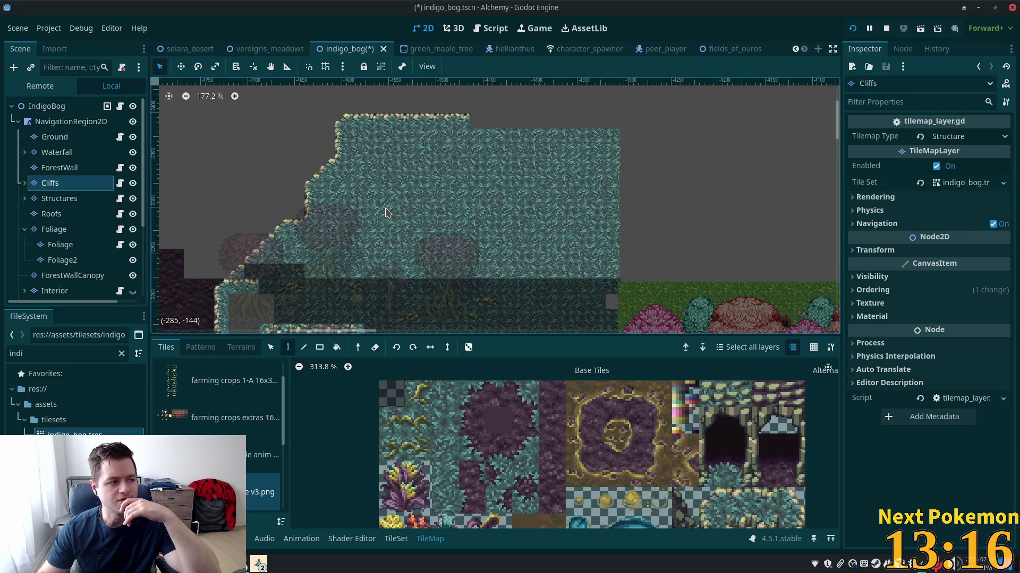
{"action": "scroll", "coordinate": [385, 236], "scroll_direction": "up", "scroll_amount": 1}
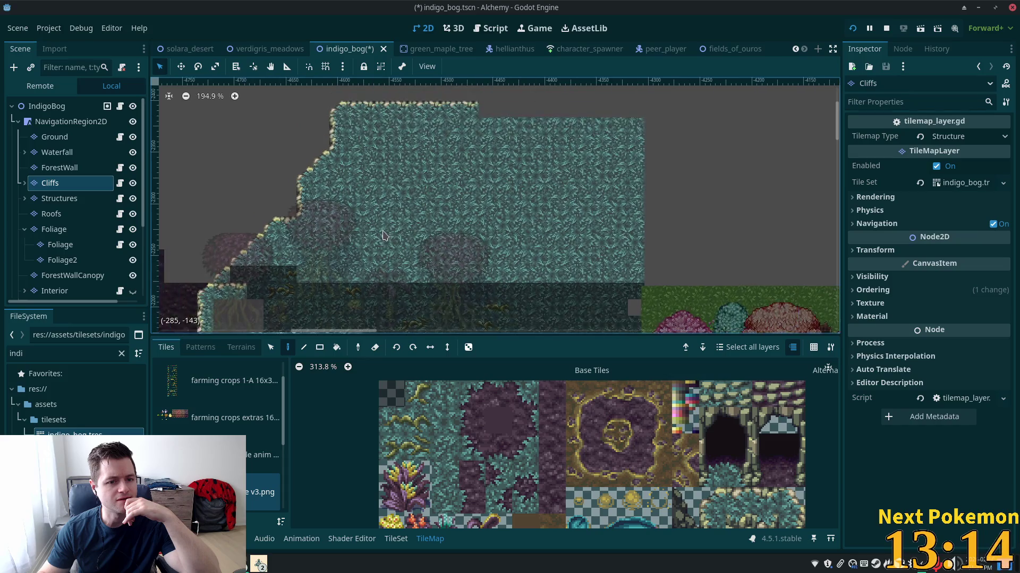
{"action": "left_click", "coordinate": [321, 348]}
{"action": "mouse_move", "coordinate": [354, 129]}
{"action": "left_mouse_down"}
{"action": "mouse_move", "coordinate": [605, 291]}
{"action": "mouse_move", "coordinate": [640, 290]}
{"action": "mouse_move", "coordinate": [628, 287]}
{"action": "left_mouse_up"}
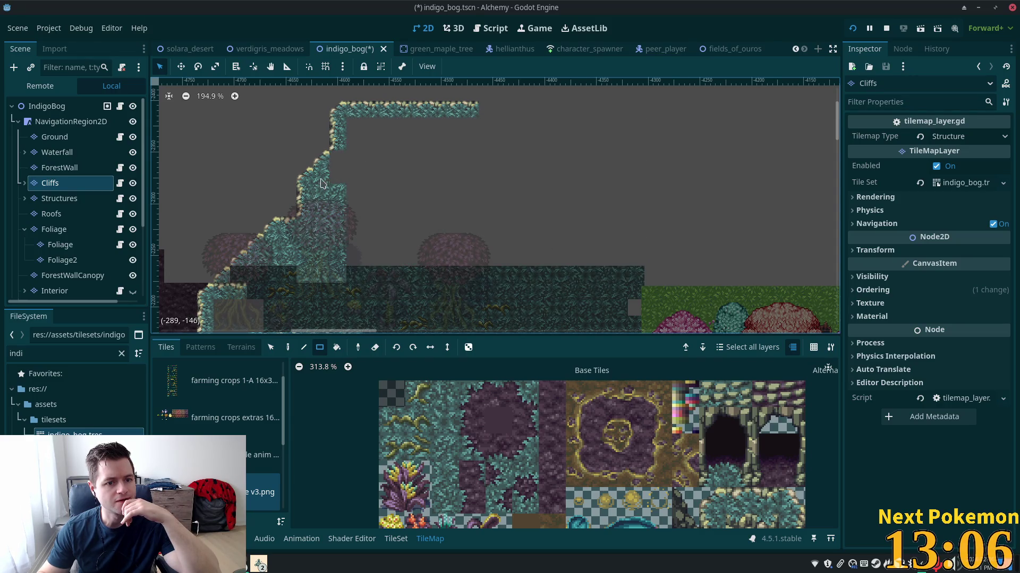
{"action": "mouse_move", "coordinate": [344, 196]}
{"action": "left_mouse_down"}
{"action": "mouse_move", "coordinate": [318, 206]}
{"action": "mouse_move", "coordinate": [361, 303]}
{"action": "left_mouse_up"}
{"action": "mouse_move", "coordinate": [303, 236]}
{"action": "left_mouse_down"}
{"action": "mouse_move", "coordinate": [304, 280]}
{"action": "mouse_move", "coordinate": [284, 271]}
{"action": "left_mouse_up"}
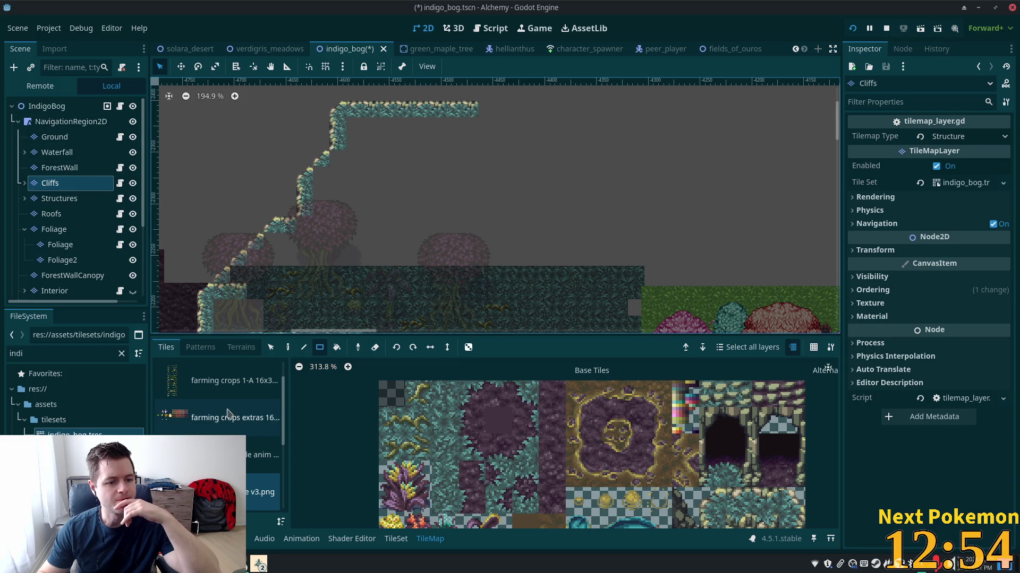
{"action": "left_click", "coordinate": [54, 137]}
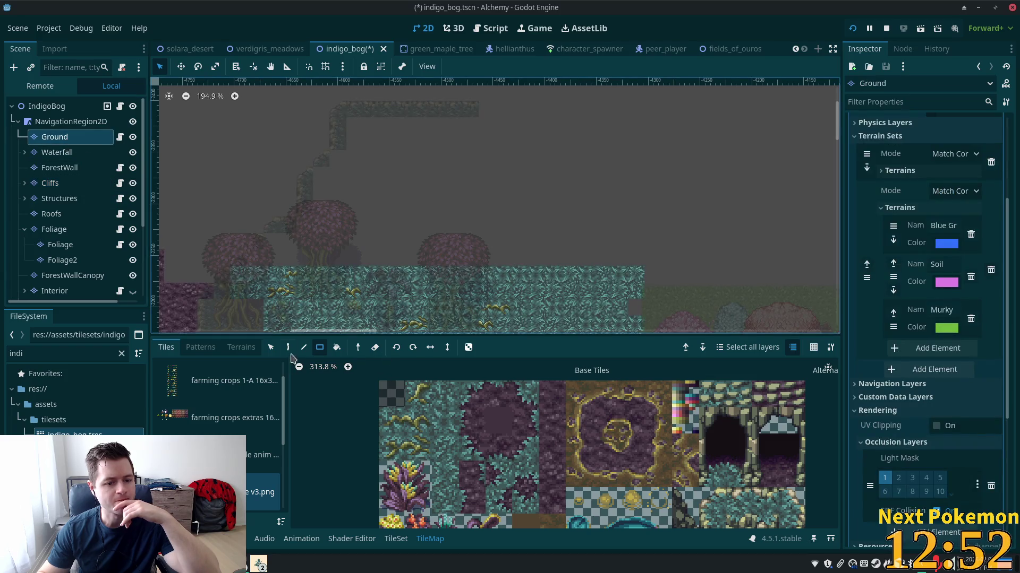
- Pick the Blue Grass terrain and paint three rectangles covering the plateau
{"action": "left_click", "coordinate": [242, 348]}
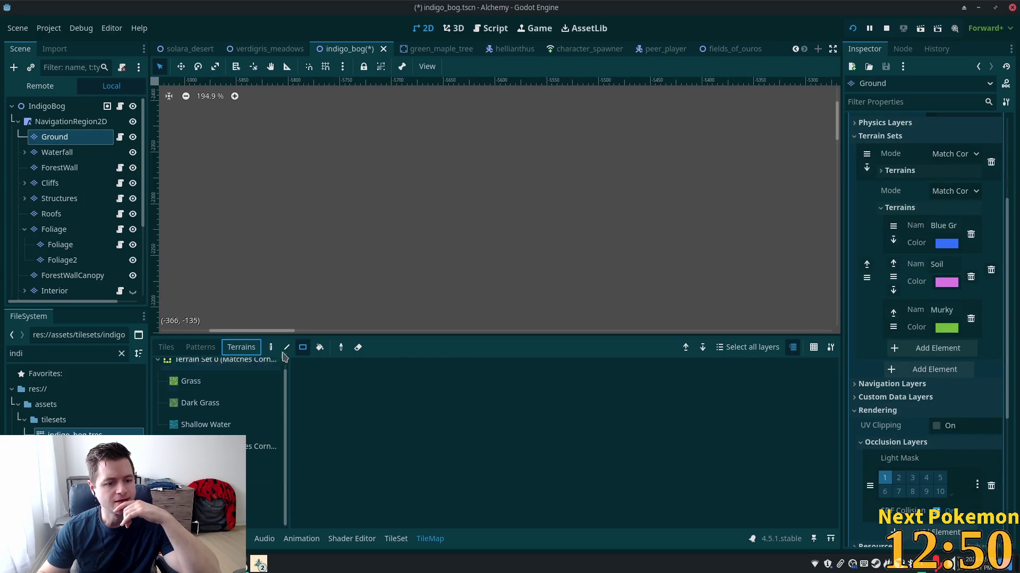
{"action": "scroll", "coordinate": [376, 289], "scroll_direction": "down", "scroll_amount": 1}
{"action": "scroll", "coordinate": [376, 288], "scroll_direction": "right", "scroll_amount": 15}
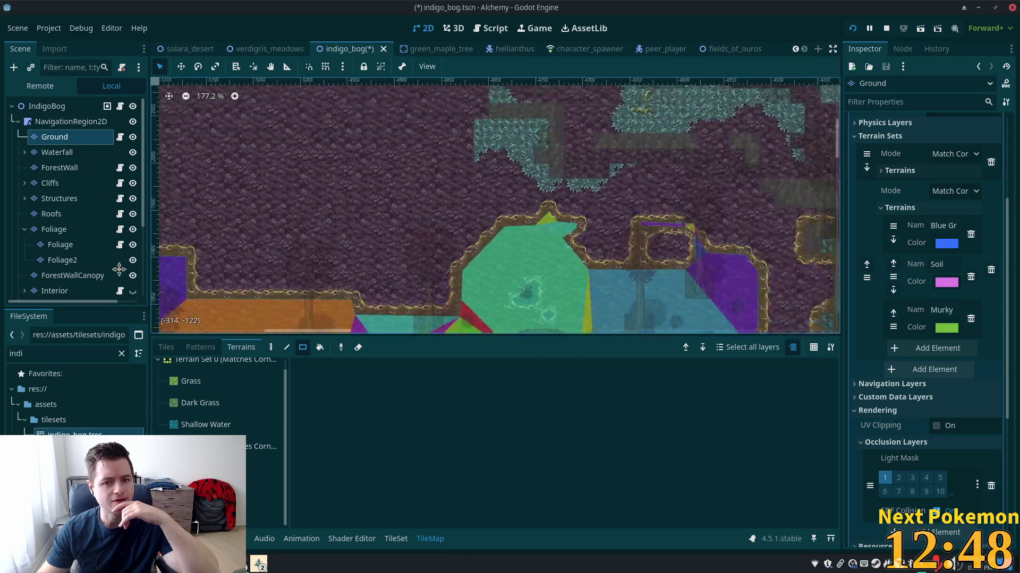
{"action": "scroll", "coordinate": [628, 233], "scroll_direction": "left", "scroll_amount": 5}
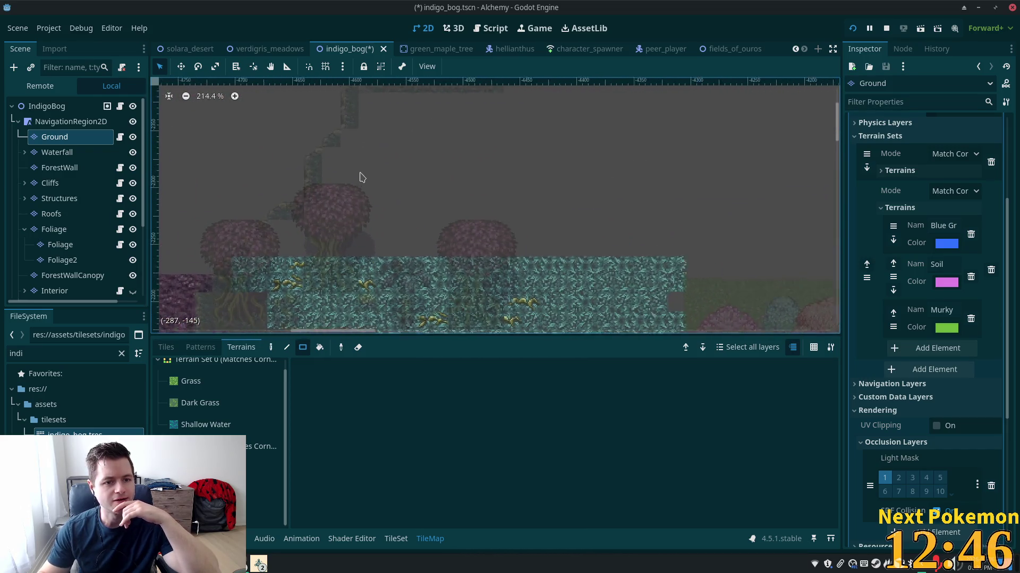
{"action": "scroll", "coordinate": [404, 233], "scroll_direction": "up", "scroll_amount": 4}
{"action": "scroll", "coordinate": [405, 232], "scroll_direction": "down", "scroll_amount": 2}
{"action": "scroll", "coordinate": [419, 203], "scroll_direction": "left", "scroll_amount": 2}
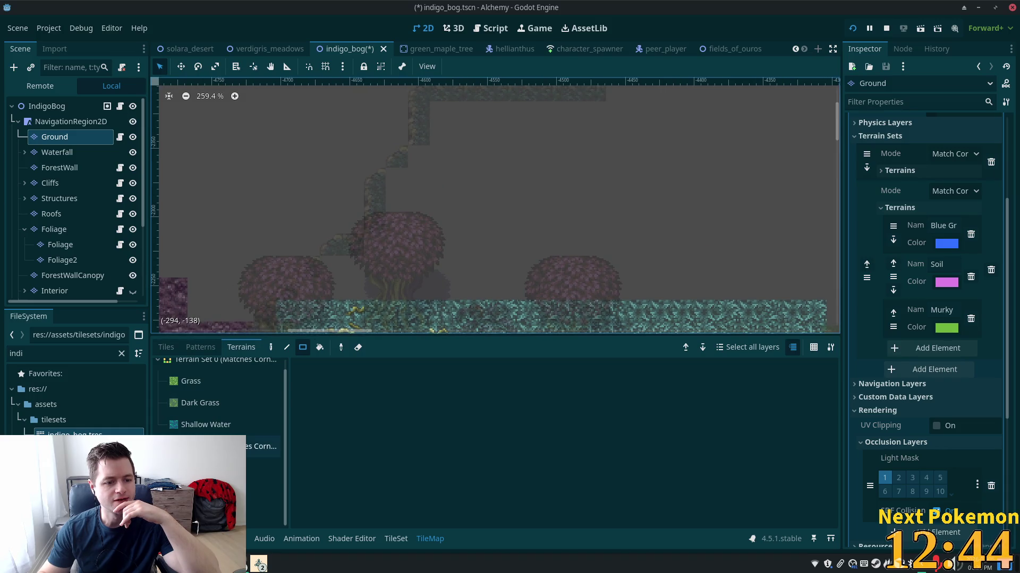
{"action": "left_click", "coordinate": [255, 468]}
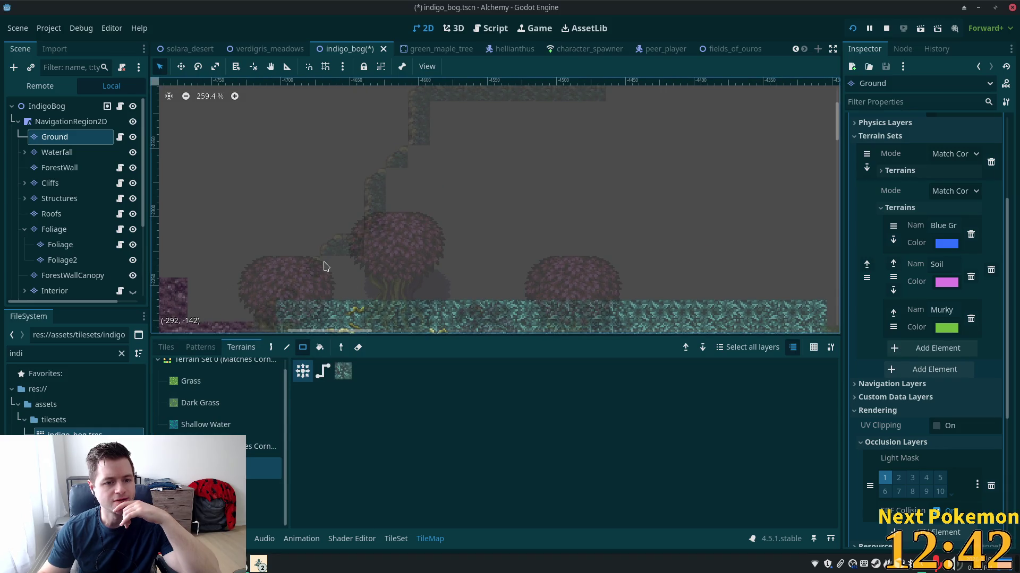
{"action": "mouse_move", "coordinate": [325, 265]}
{"action": "left_mouse_down"}
{"action": "mouse_move", "coordinate": [385, 297]}
{"action": "mouse_move", "coordinate": [515, 304]}
{"action": "left_mouse_up"}
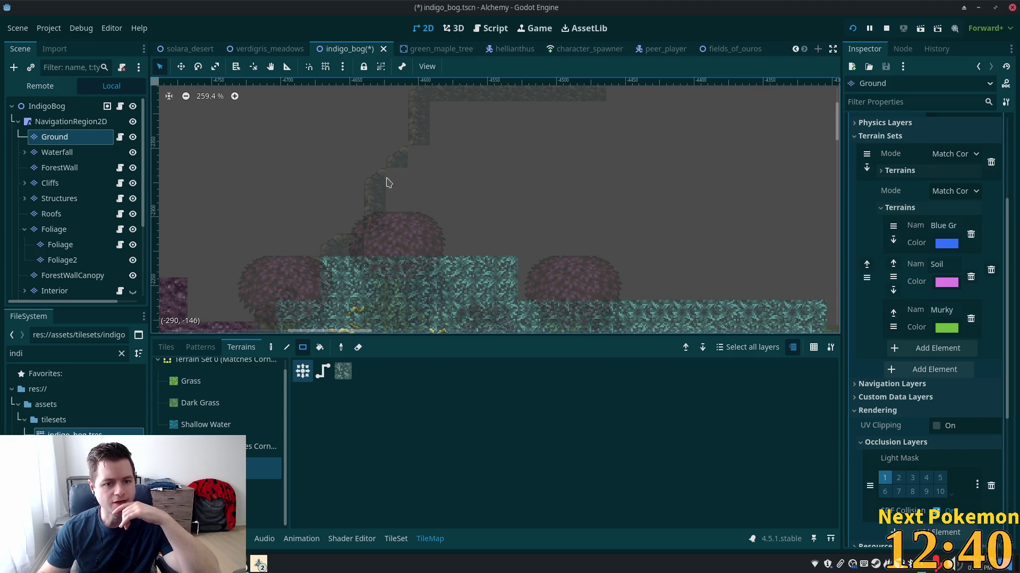
{"action": "mouse_move", "coordinate": [386, 182]}
{"action": "left_mouse_down"}
{"action": "mouse_move", "coordinate": [474, 233]}
{"action": "mouse_move", "coordinate": [630, 279]}
{"action": "mouse_move", "coordinate": [825, 304]}
{"action": "left_mouse_up"}
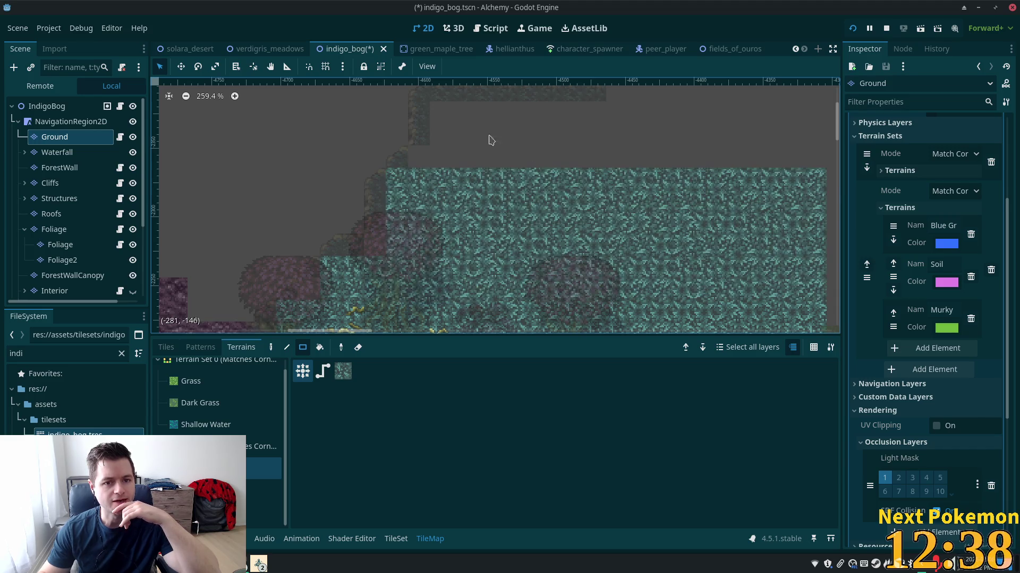
{"action": "left_click_drag", "start_coordinate": [436, 112], "coordinate": [823, 210]}
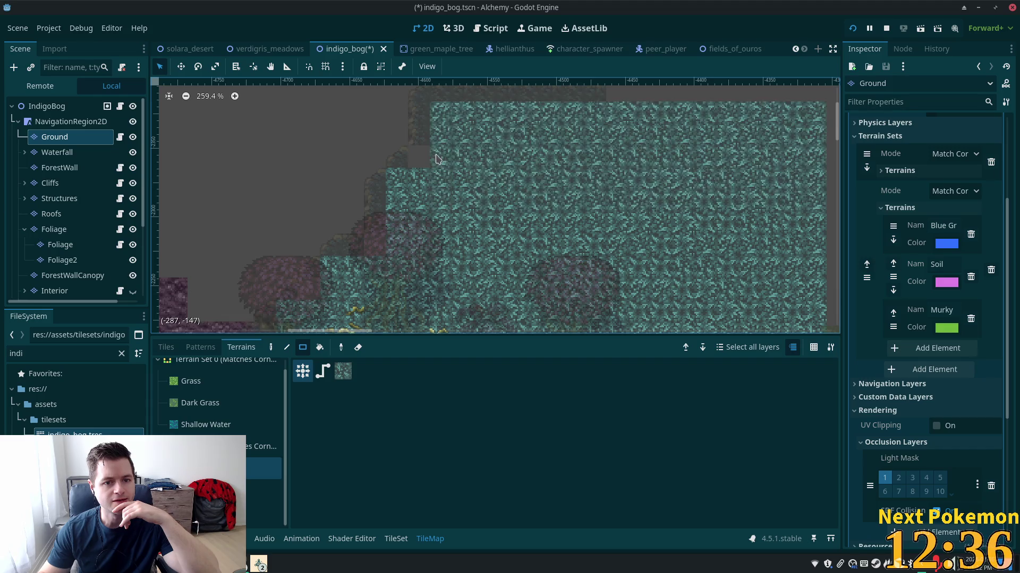
- Inspect the whole map and the Cliffs edge, then select the Foliage layer
{"action": "scroll", "coordinate": [589, 127], "scroll_direction": "down", "scroll_amount": 6}
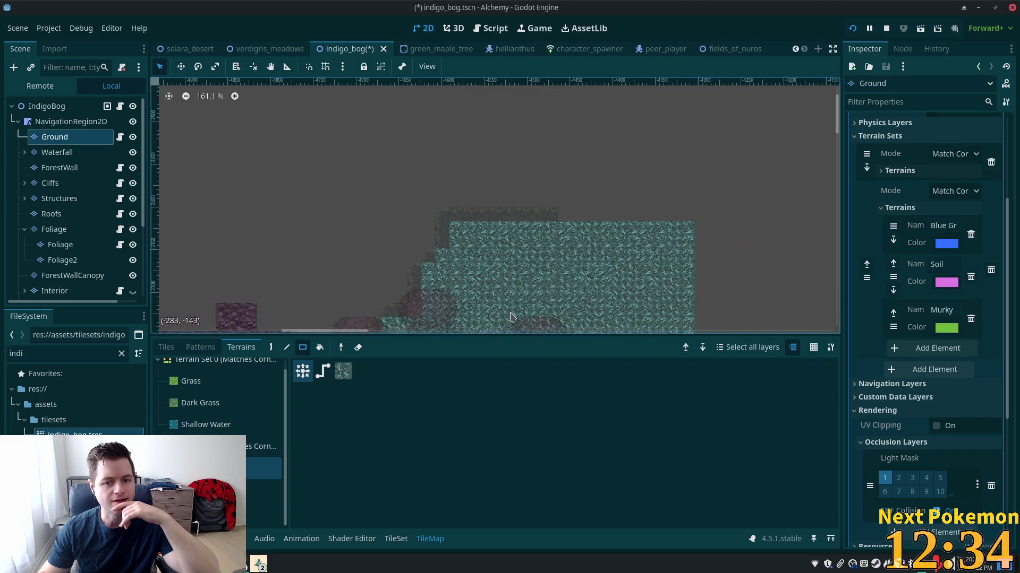
{"action": "left_click_drag", "start_coordinate": [597, 96], "coordinate": [656, 5]}
{"action": "left_click", "coordinate": [47, 107]}
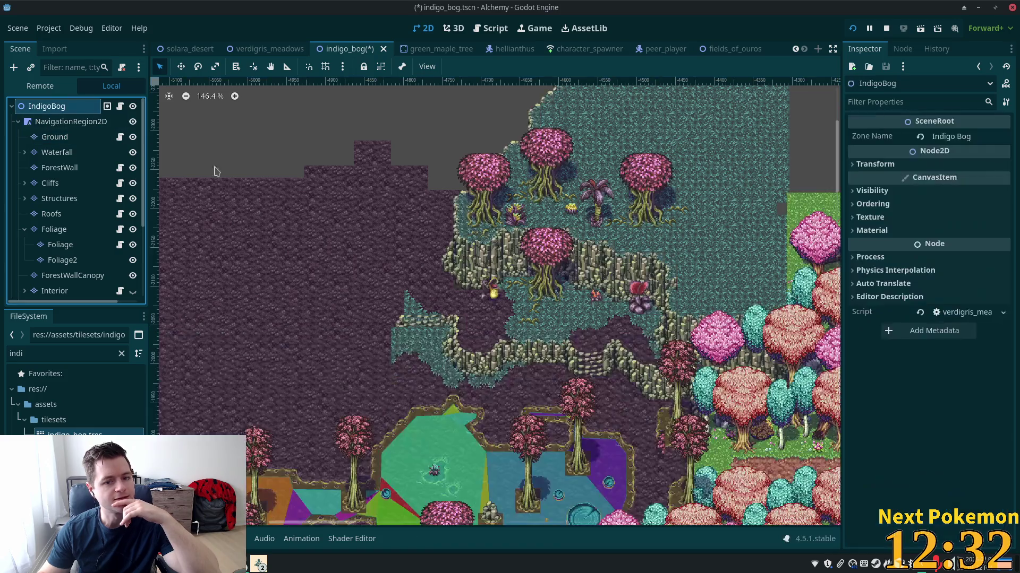
{"action": "scroll", "coordinate": [463, 261], "scroll_direction": "up", "scroll_amount": 9}
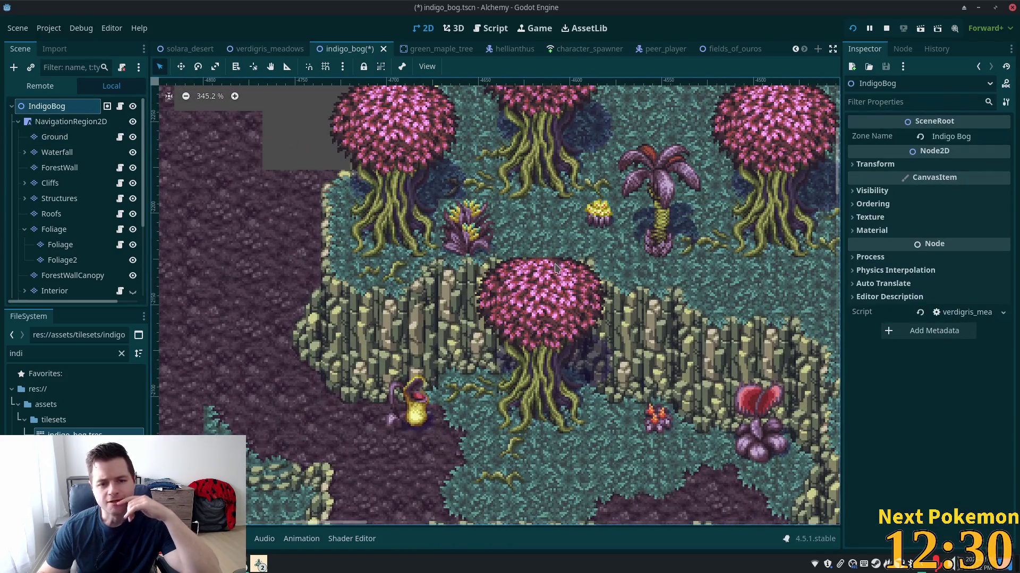
{"action": "left_click", "coordinate": [648, 313]}
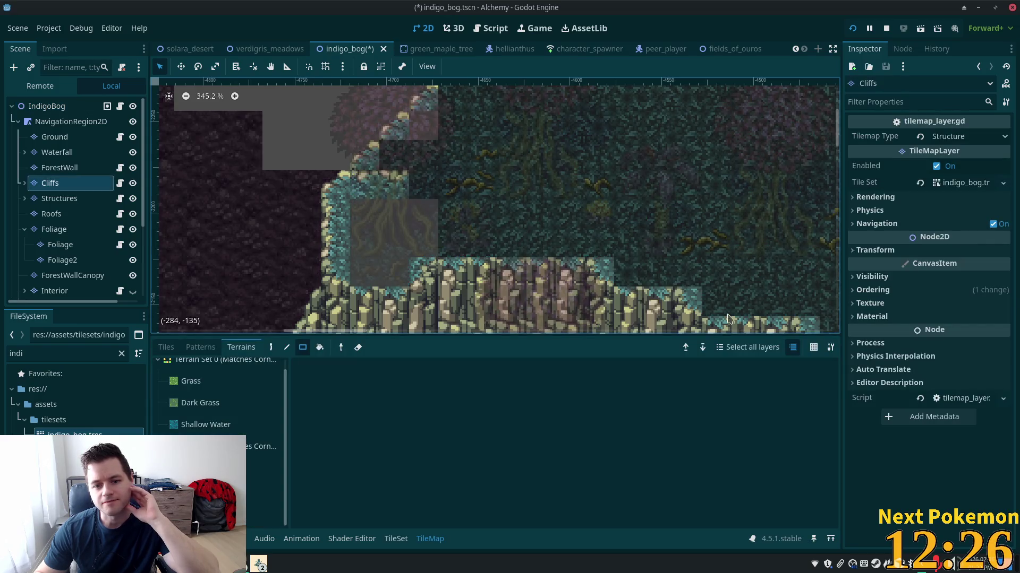
{"action": "left_click_drag", "start_coordinate": [728, 317], "coordinate": [534, 168]}
{"action": "left_click", "coordinate": [38, 107]}
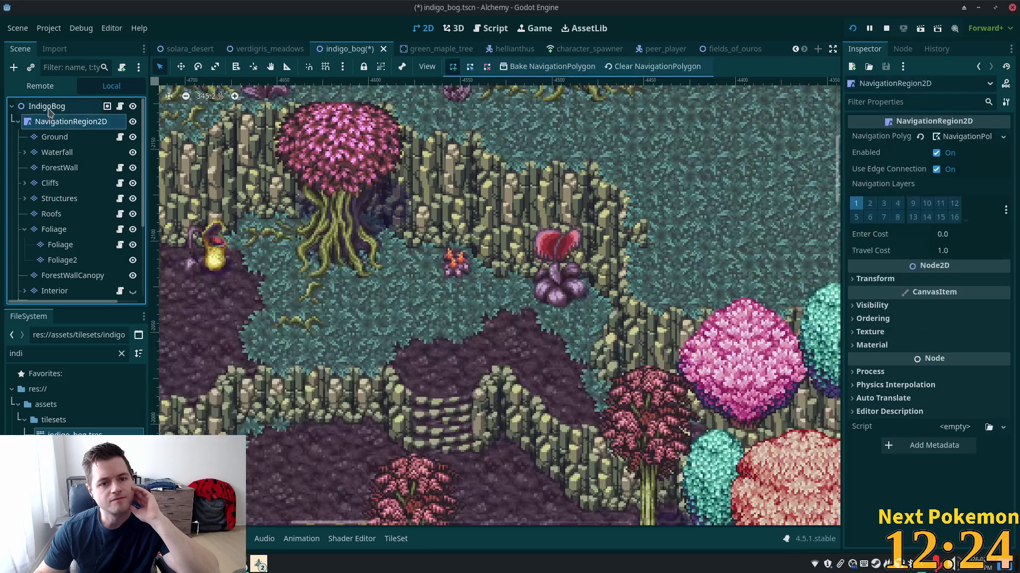
{"action": "scroll", "coordinate": [159, 295], "scroll_direction": "up", "scroll_amount": 5}
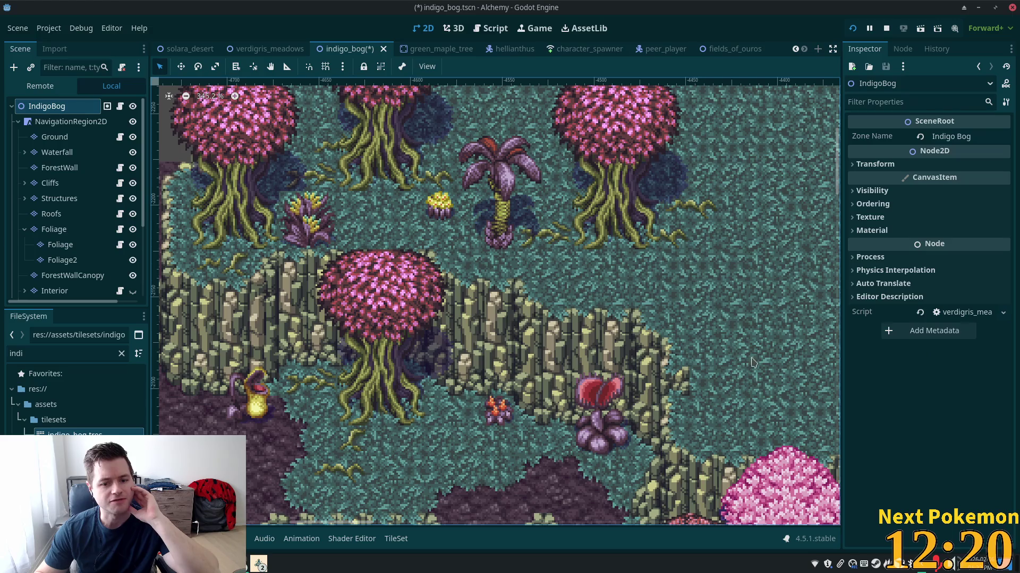
{"action": "left_click", "coordinate": [80, 228]}
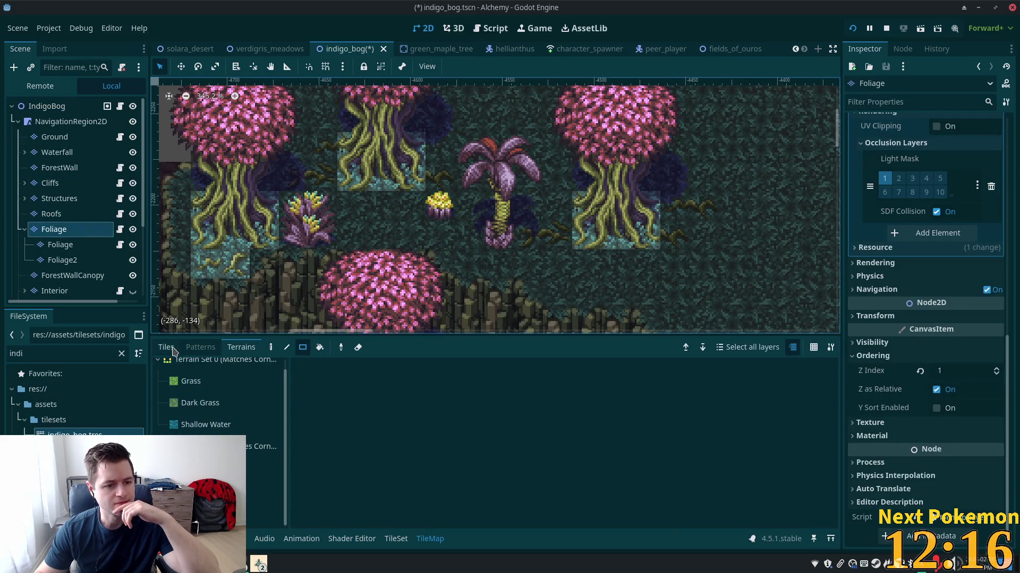
- With the pencil tool, pick the small orange flower tile, then the two-by-three red flower block
{"action": "left_click", "coordinate": [169, 348]}
{"action": "scroll", "coordinate": [409, 499], "scroll_direction": "down", "scroll_amount": 3}
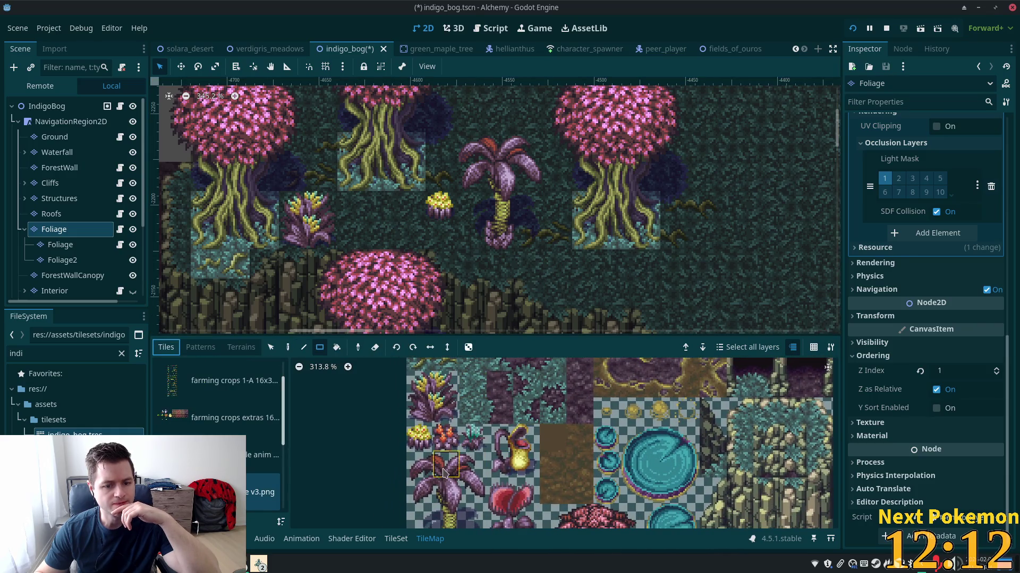
{"action": "left_click", "coordinate": [440, 438]}
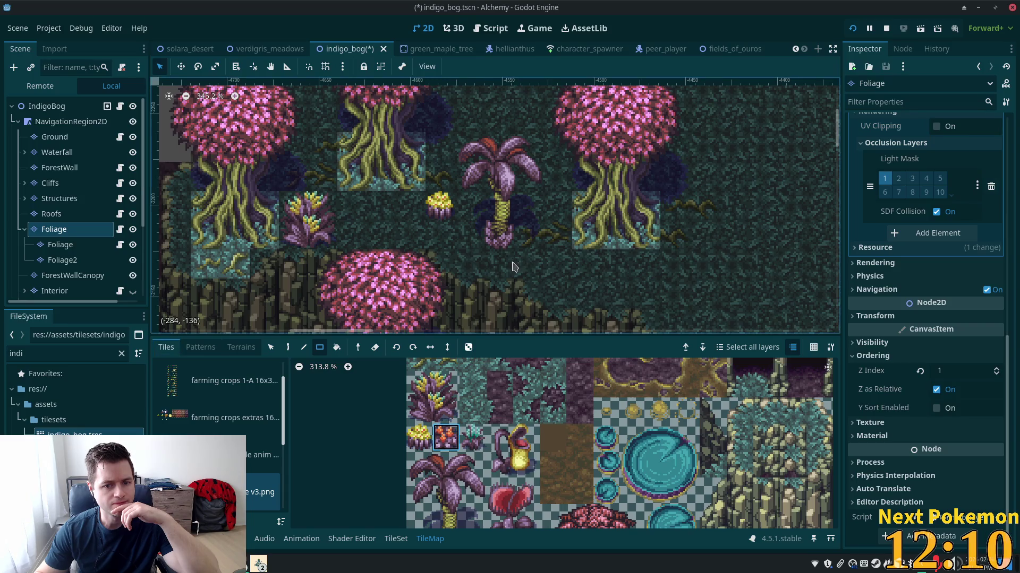
{"action": "left_click", "coordinate": [287, 347]}
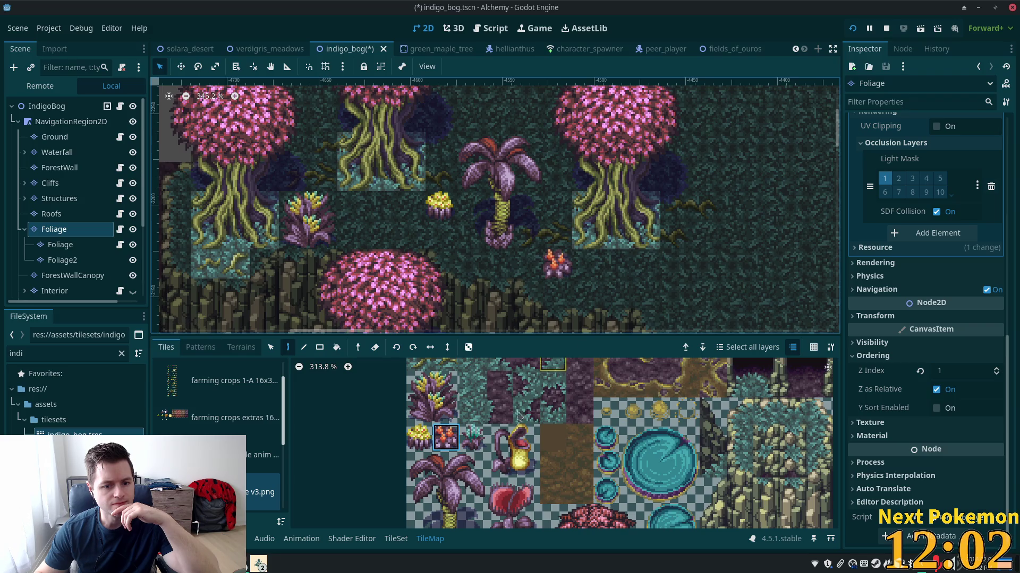
{"action": "scroll", "coordinate": [489, 425], "scroll_direction": "down", "scroll_amount": 3}
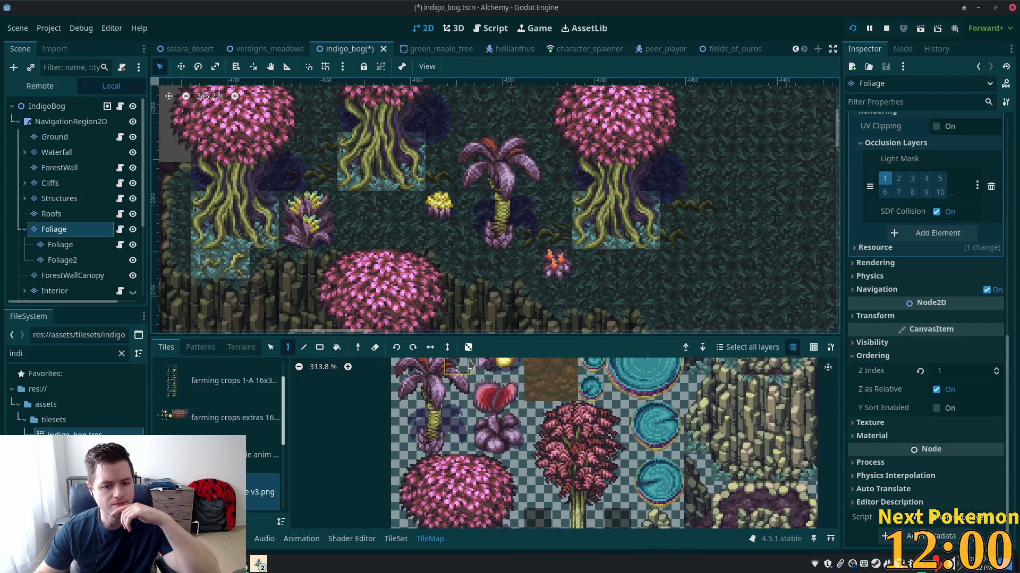
{"action": "left_click_drag", "start_coordinate": [476, 392], "coordinate": [510, 441]}
{"action": "scroll", "coordinate": [536, 110], "scroll_direction": "down", "scroll_amount": 3}
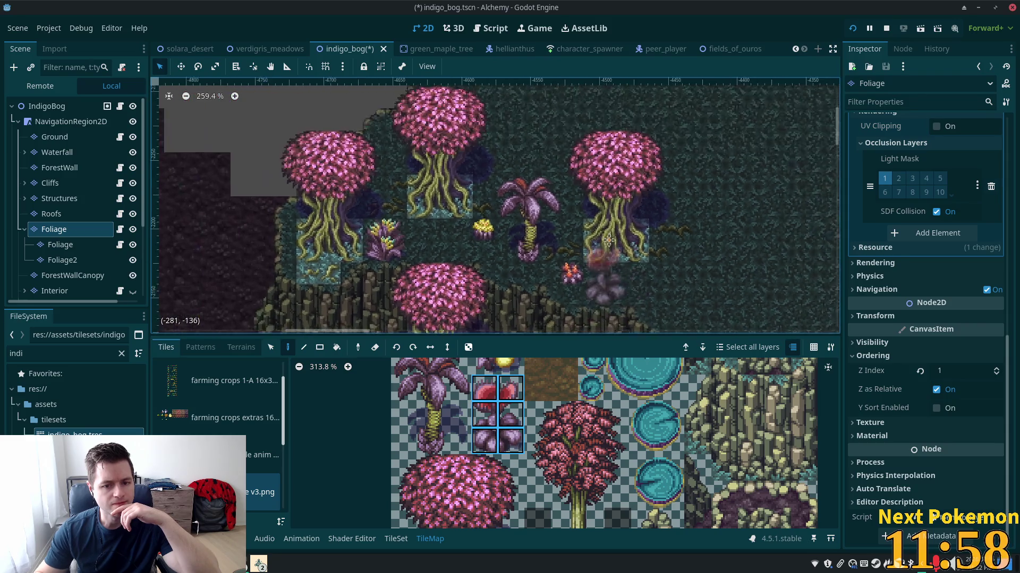
{"action": "left_click_drag", "start_coordinate": [537, 110], "coordinate": [583, 177]}
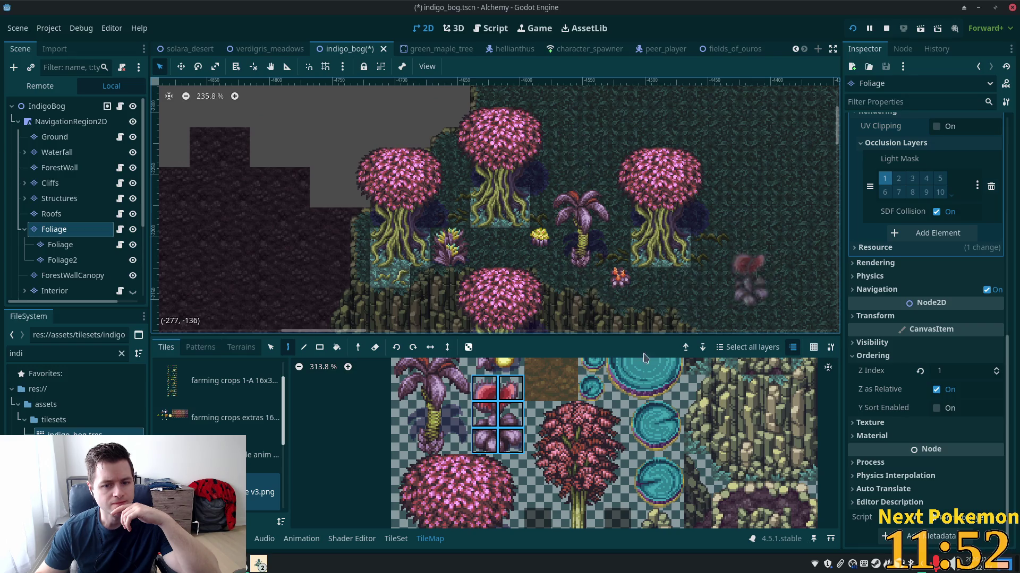
{"action": "scroll", "coordinate": [528, 374], "scroll_direction": "up", "scroll_amount": 3}
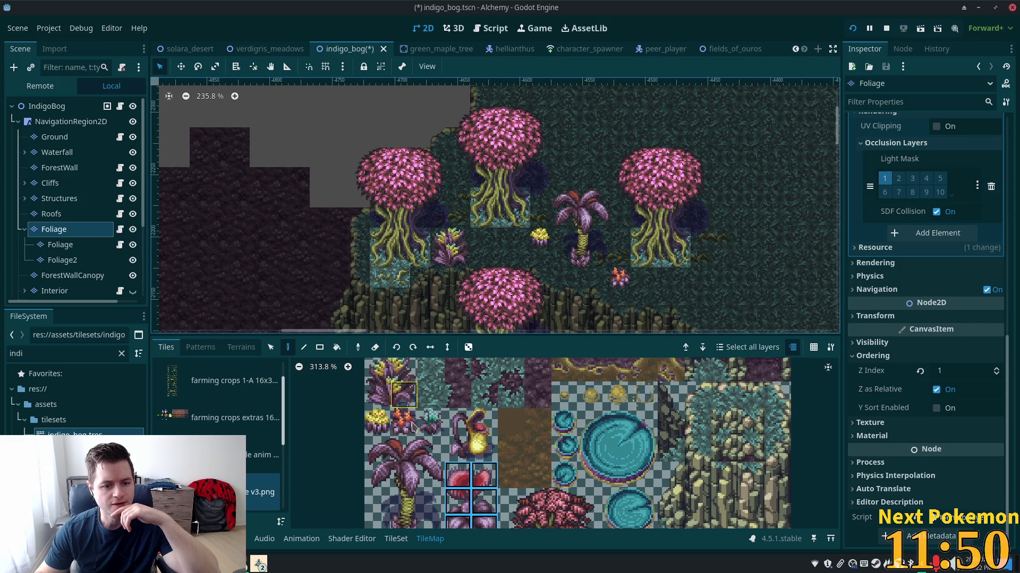
{"action": "scroll", "coordinate": [403, 387], "scroll_direction": "up", "scroll_amount": 1}
- Place a two-by-two purple leafy plant on the plateau and erase a misplaced plant
{"action": "left_click_drag", "start_coordinate": [377, 388], "coordinate": [397, 414]}
{"action": "scroll", "coordinate": [583, 222], "scroll_direction": "down", "scroll_amount": 3}
{"action": "scroll", "coordinate": [582, 222], "scroll_direction": "right", "scroll_amount": 4}
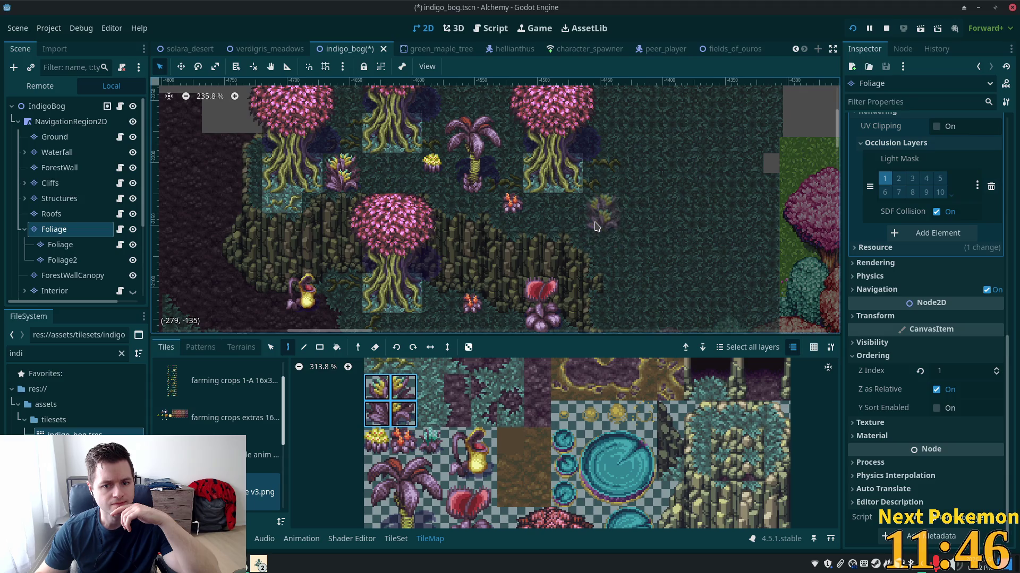
{"action": "left_click", "coordinate": [596, 222]}
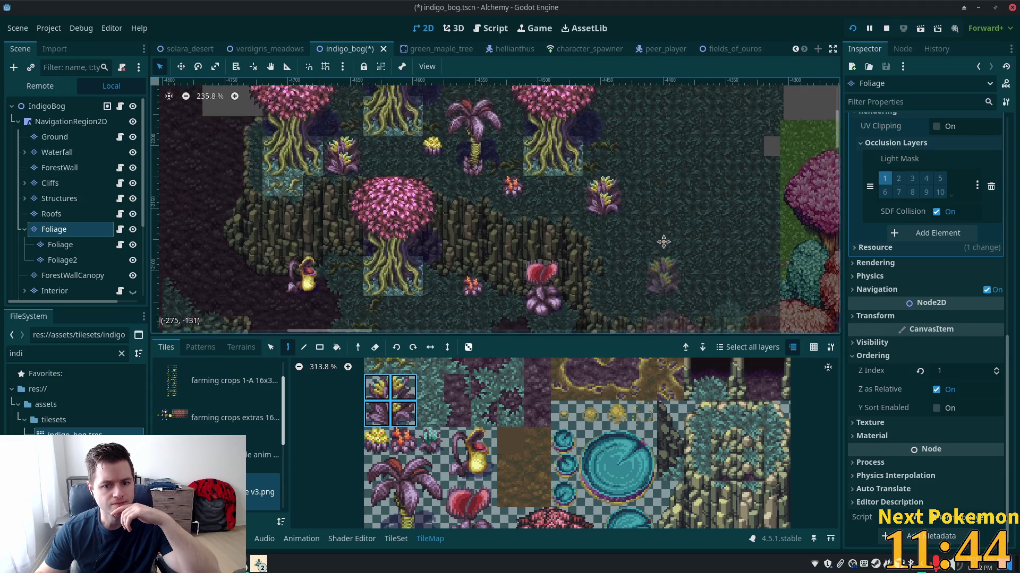
{"action": "scroll", "coordinate": [660, 237], "scroll_direction": "down", "scroll_amount": 2}
{"action": "scroll", "coordinate": [661, 233], "scroll_direction": "up", "scroll_amount": 2}
{"action": "scroll", "coordinate": [662, 229], "scroll_direction": "up", "scroll_amount": 2}
{"action": "right_click", "coordinate": [664, 230]}
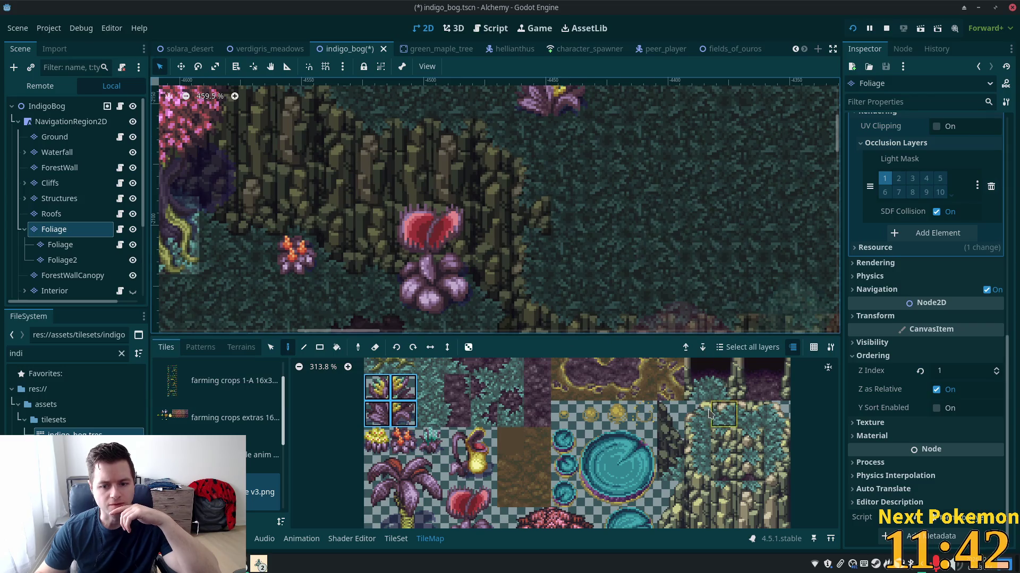
{"action": "left_click", "coordinate": [697, 441]}
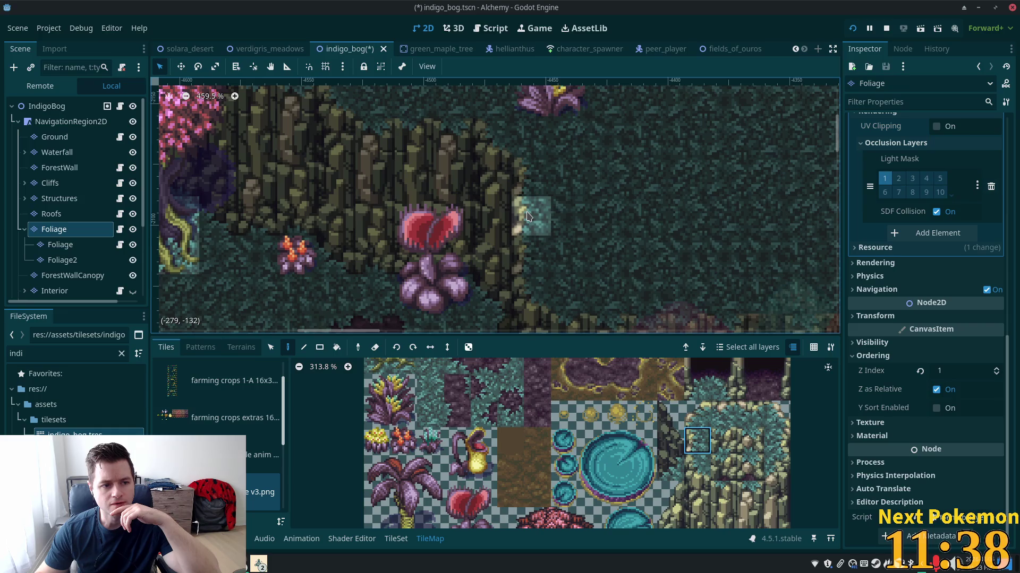
{"action": "left_click", "coordinate": [55, 140]}
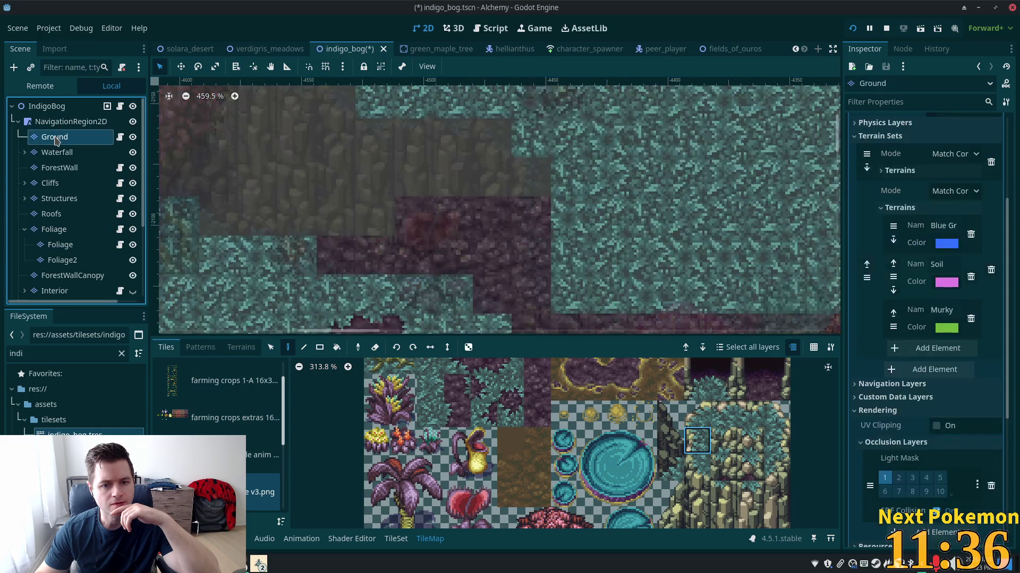
- Extend the plateau's right edge with a teal cliff edge tile on the Cliffs layer
{"action": "left_click", "coordinate": [52, 183]}
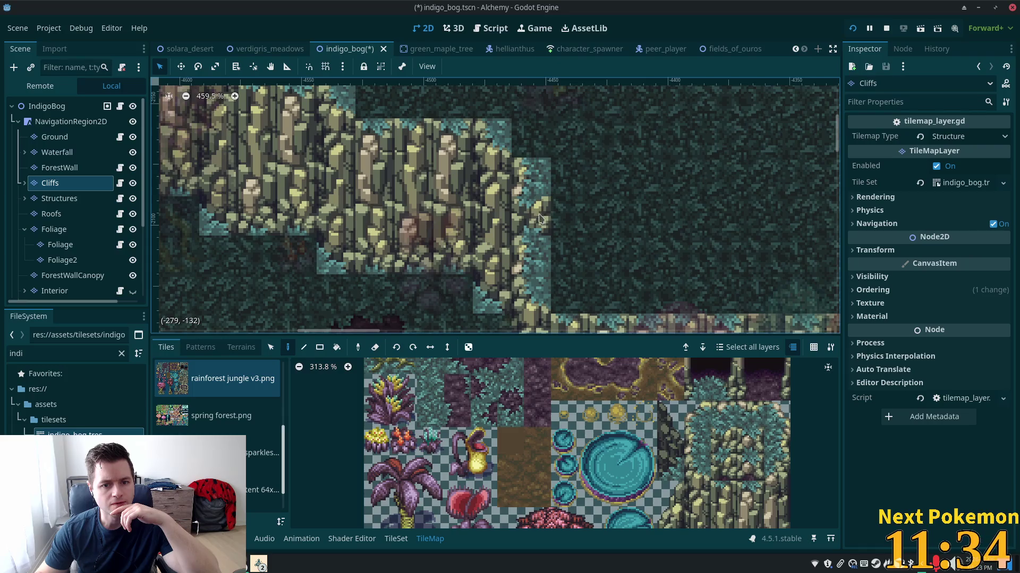
{"action": "left_click", "coordinate": [706, 448]}
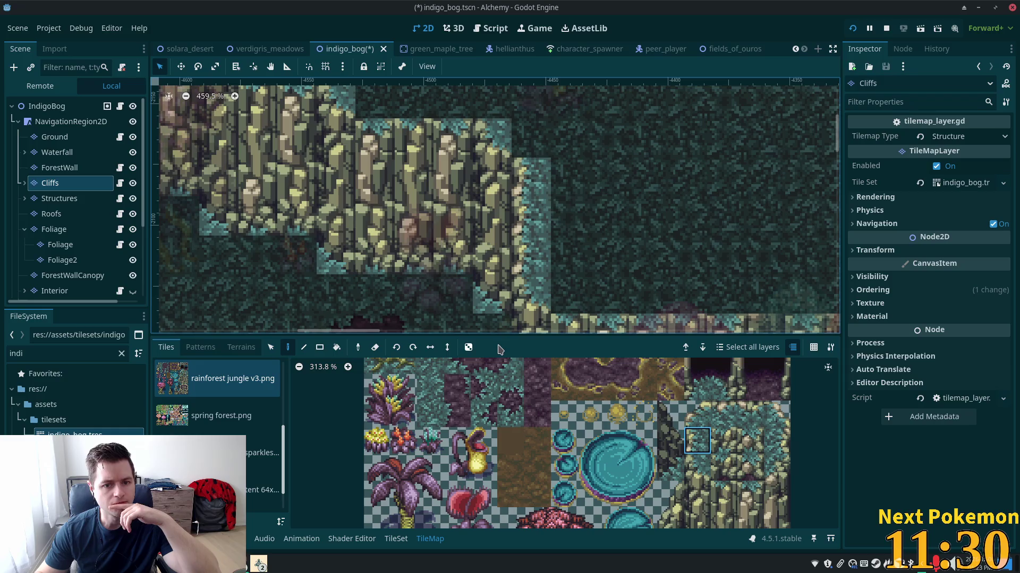
{"action": "scroll", "coordinate": [472, 218], "scroll_direction": "down", "scroll_amount": 5}
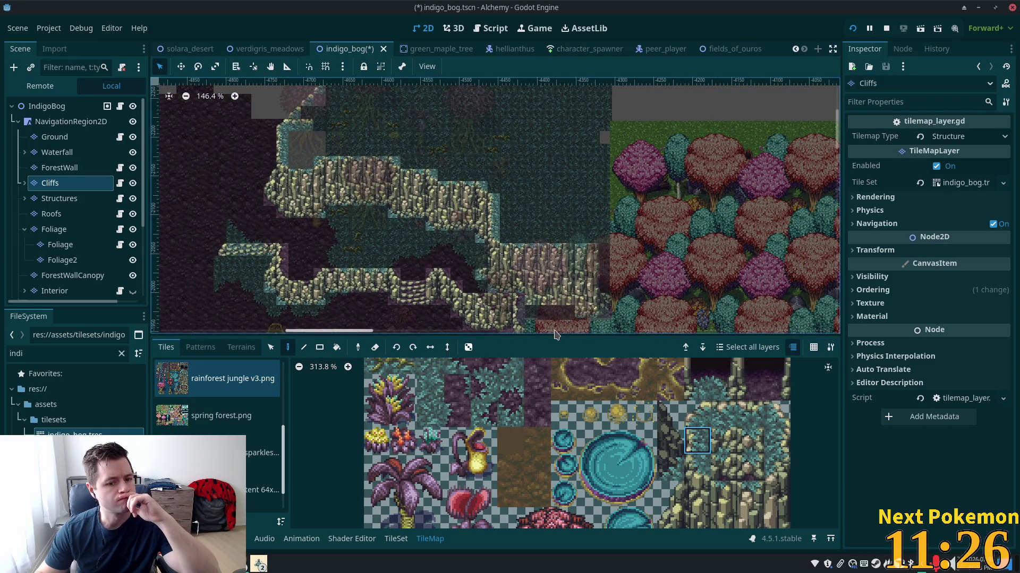
{"action": "scroll", "coordinate": [537, 331], "scroll_direction": "right", "scroll_amount": 2}
- Select the 3x4 block of purple palm tree tiles in the atlas as the brush
{"action": "scroll", "coordinate": [418, 272], "scroll_direction": "up", "scroll_amount": 3}
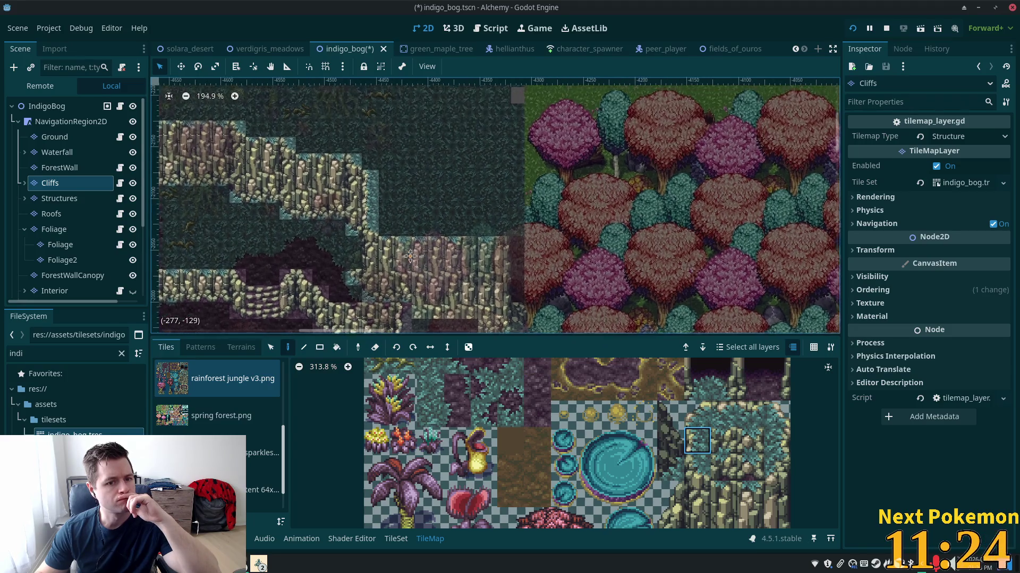
{"action": "scroll", "coordinate": [550, 367], "scroll_direction": "down", "scroll_amount": 3}
{"action": "scroll", "coordinate": [537, 415], "scroll_direction": "up", "scroll_amount": 2}
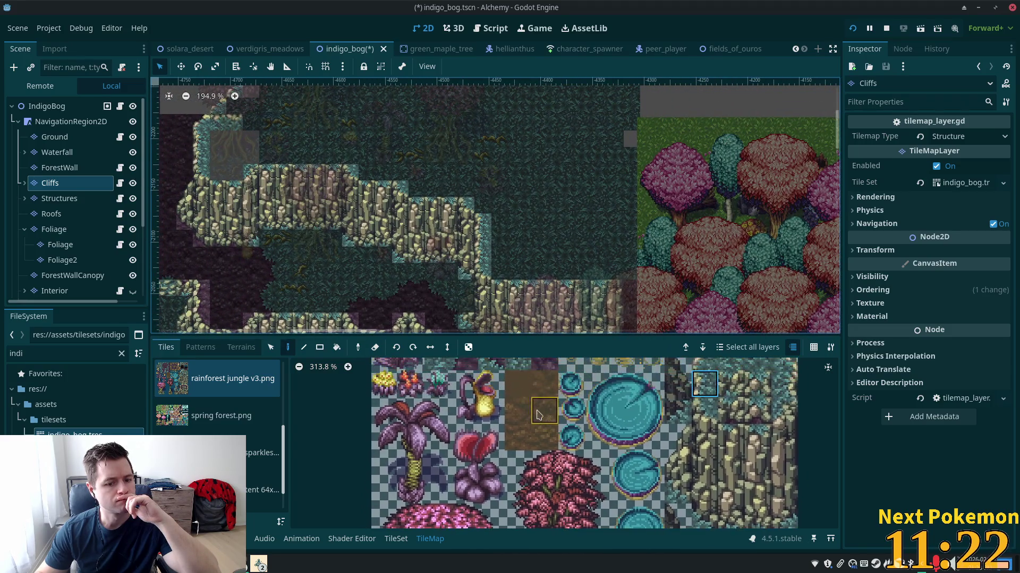
{"action": "mouse_move", "coordinate": [384, 410]}
{"action": "left_mouse_down"}
{"action": "mouse_move", "coordinate": [412, 411]}
{"action": "mouse_move", "coordinate": [438, 465]}
{"action": "mouse_move", "coordinate": [438, 491]}
{"action": "left_mouse_up"}
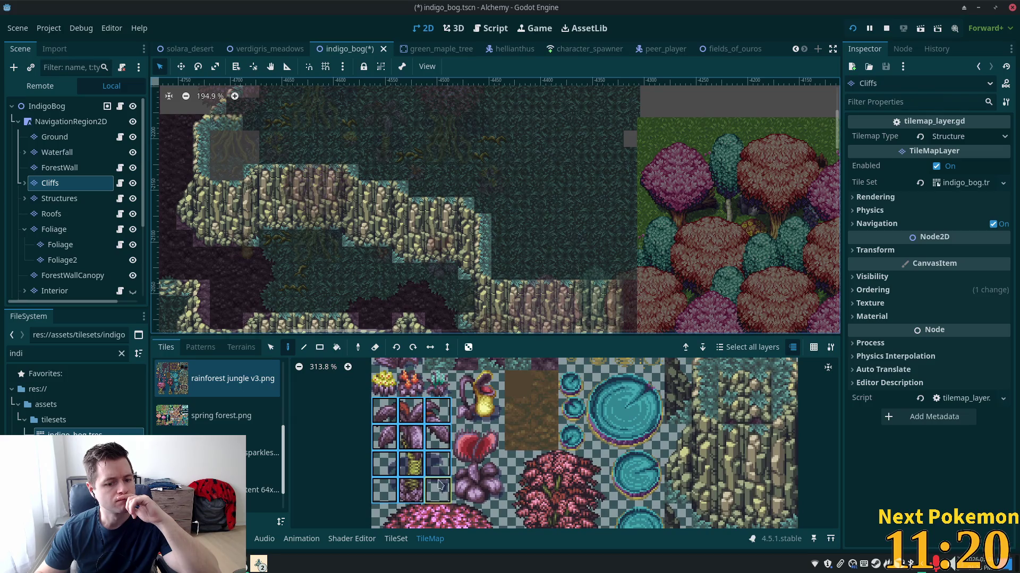
- Stamp a purple palm tree on the Foliage layer beside the cliff, then select the IndigoBog root
{"action": "left_click", "coordinate": [54, 230]}
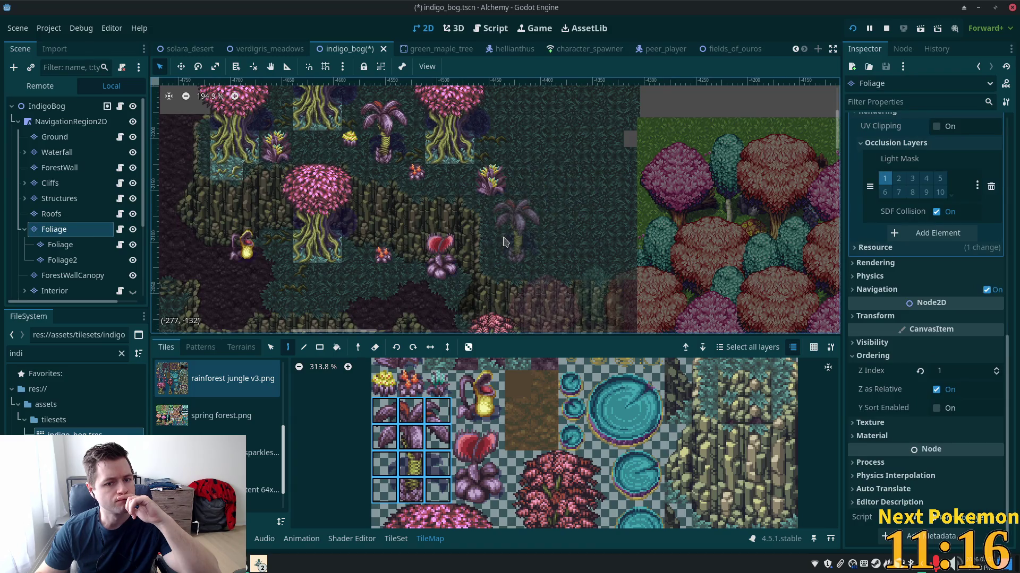
{"action": "left_click", "coordinate": [500, 242]}
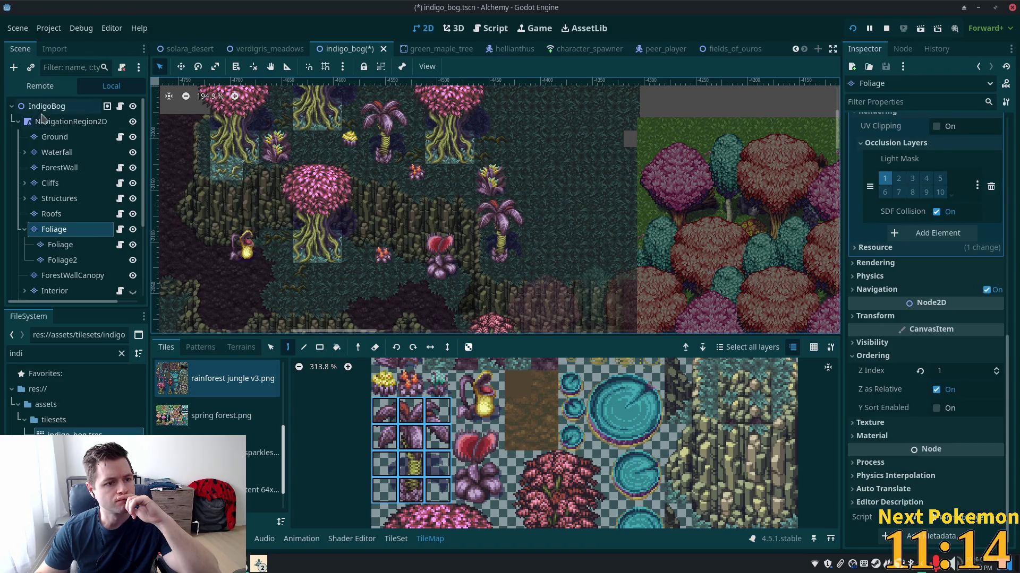
{"action": "left_click", "coordinate": [46, 105]}
- Save the indigo_bog scene with Ctrl+S and launch the game to playtest it
{"action": "scroll", "coordinate": [379, 198], "scroll_direction": "up", "scroll_amount": 3}
{"action": "scroll", "coordinate": [379, 198], "scroll_direction": "up", "scroll_amount": 4}
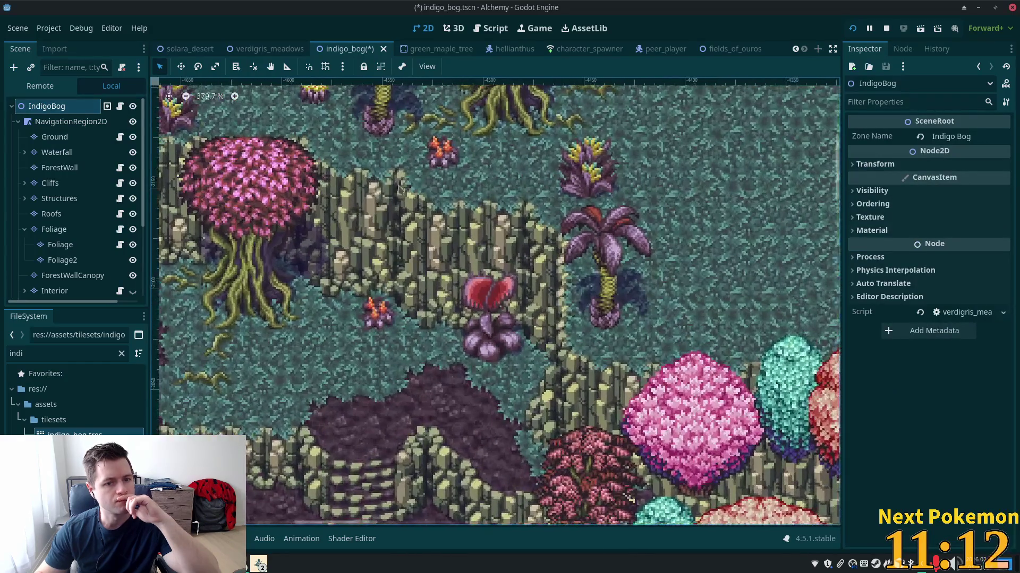
{"action": "key", "text": "ctrl+s"}
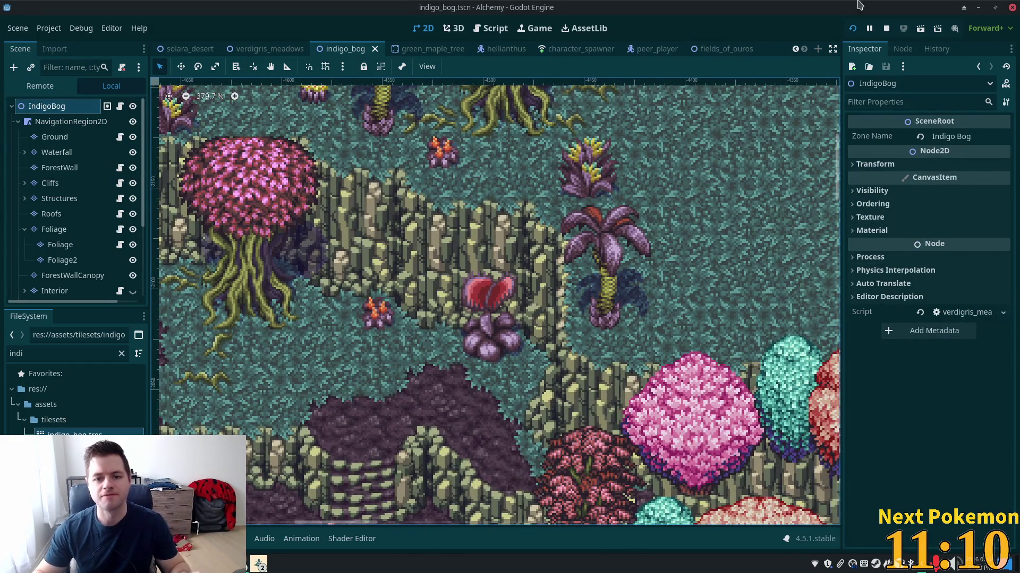
{"action": "left_click", "coordinate": [853, 28]}
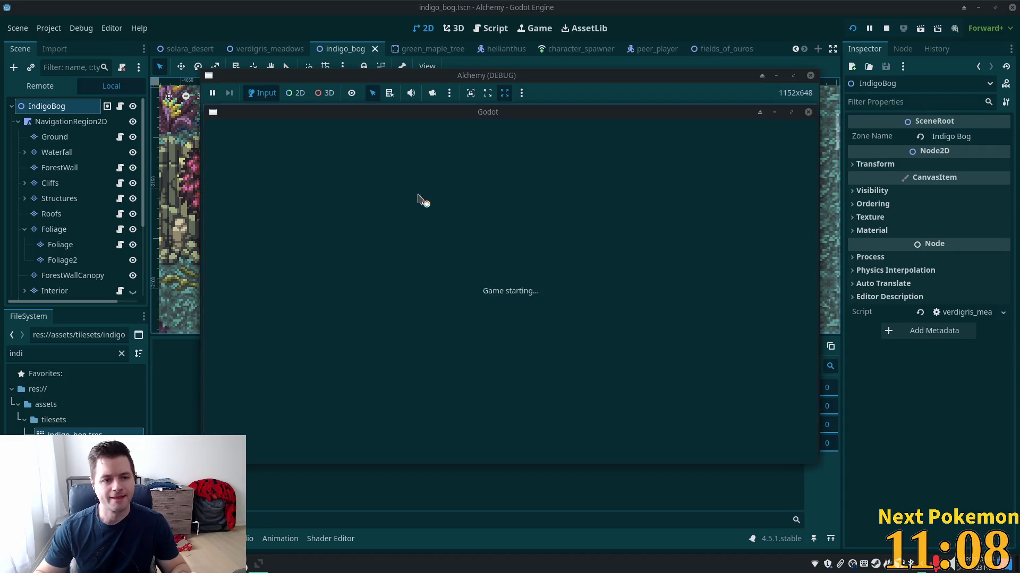
- Rearrange the two debug windows, then walk the player across the bog toward the cliff plateau
{"action": "mouse_move", "coordinate": [369, 121]}
{"action": "left_mouse_down"}
{"action": "mouse_move", "coordinate": [239, 156]}
{"action": "mouse_move", "coordinate": [289, 189]}
{"action": "mouse_move", "coordinate": [250, 173]}
{"action": "mouse_move", "coordinate": [250, 160]}
{"action": "left_mouse_up"}
{"action": "mouse_move", "coordinate": [536, 104]}
{"action": "left_mouse_down"}
{"action": "mouse_move", "coordinate": [763, 180]}
{"action": "mouse_move", "coordinate": [730, 196]}
{"action": "left_mouse_up"}
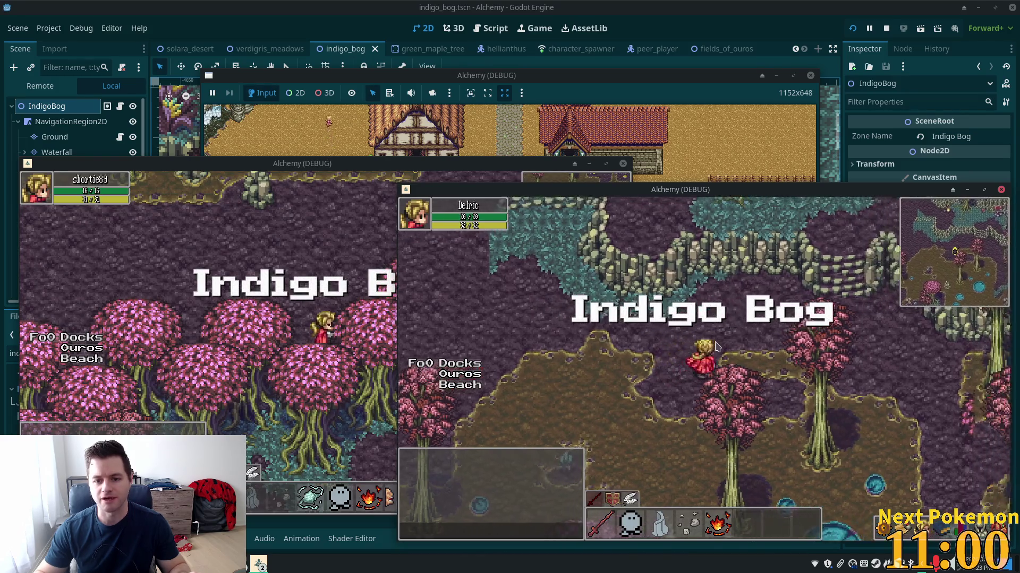
{"action": "key", "text": "w"}
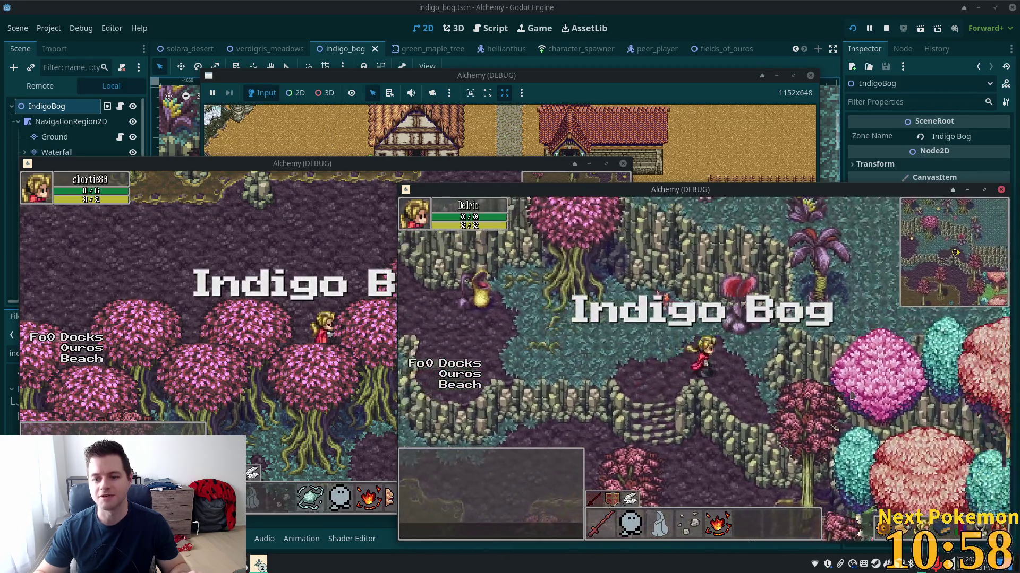
{"action": "key", "text": "a"}
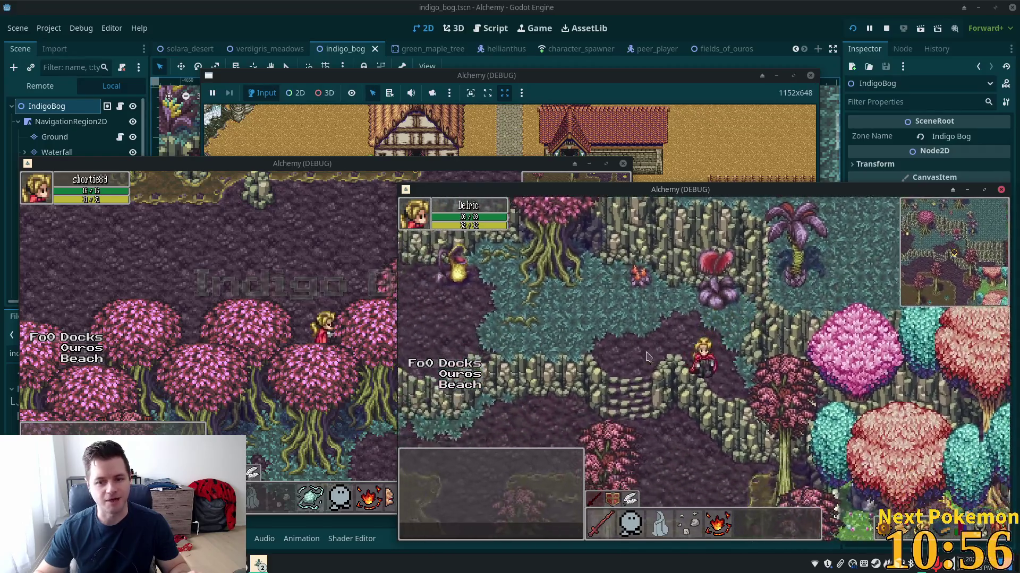
{"action": "key", "text": "w"}
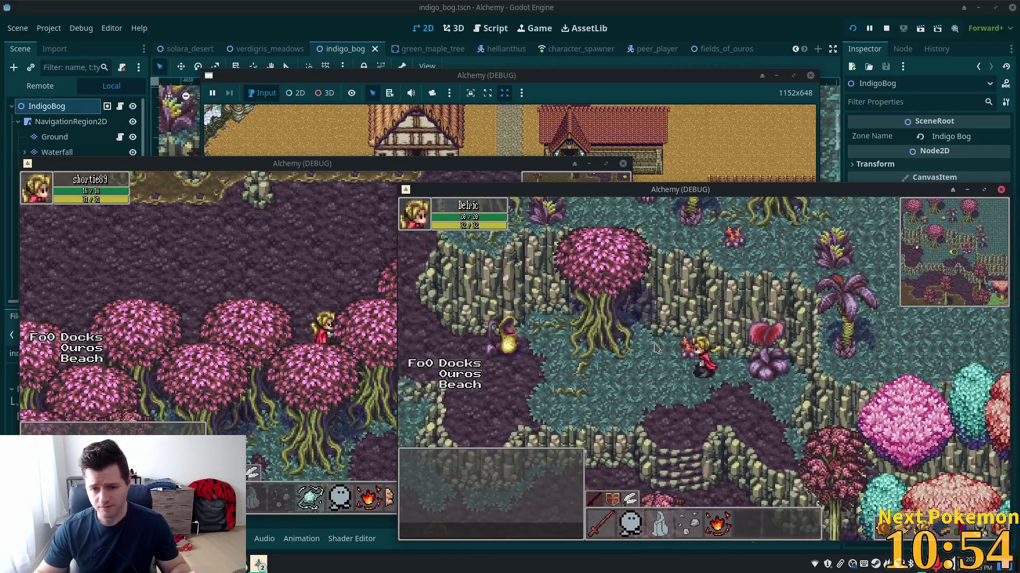
{"action": "key", "text": "a"}
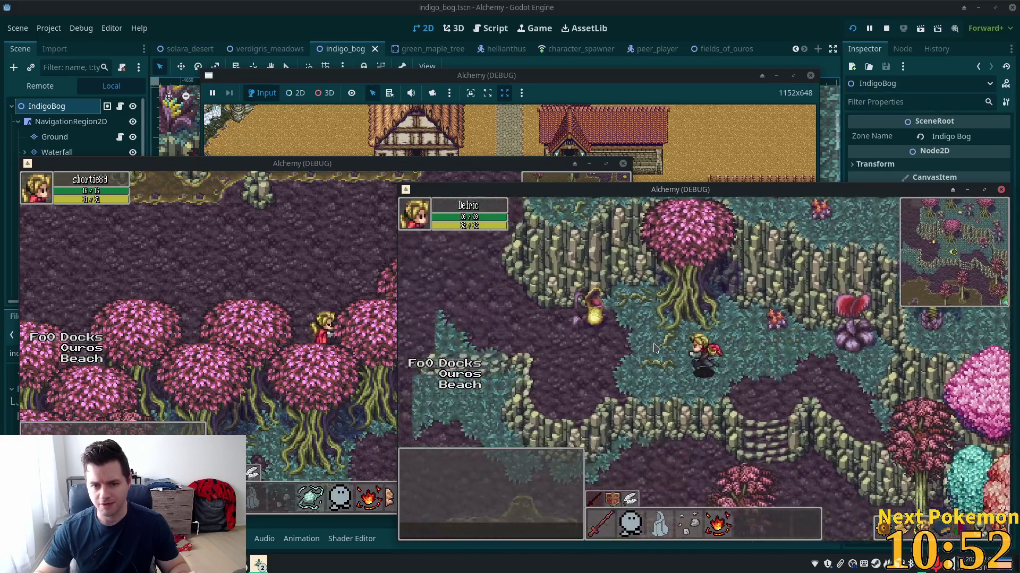
- Walk the player around the plateau edge, up-left and back down-right
{"action": "key", "text": "s"}
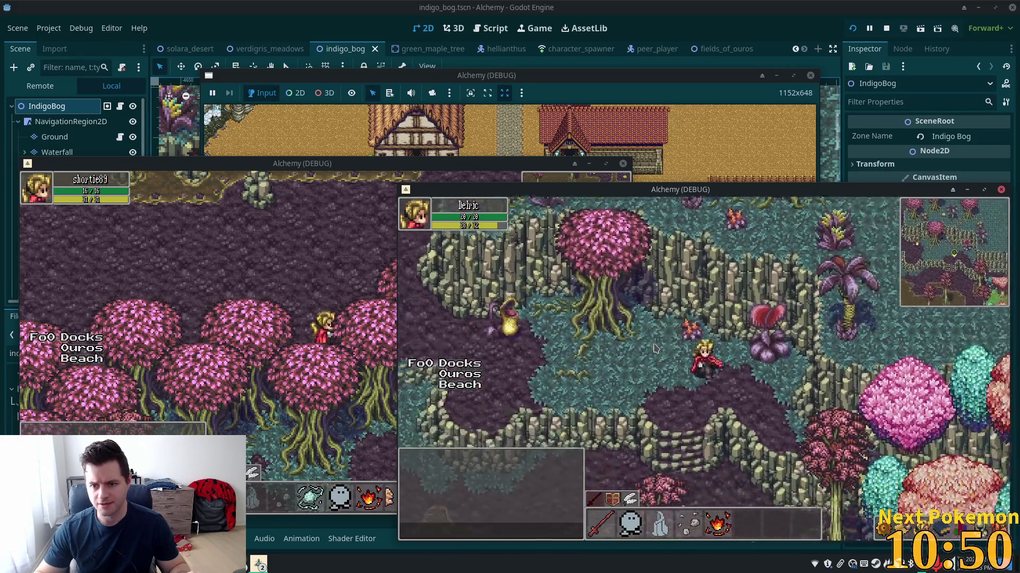
{"action": "key", "text": "w"}
{"action": "key", "text": "a"}
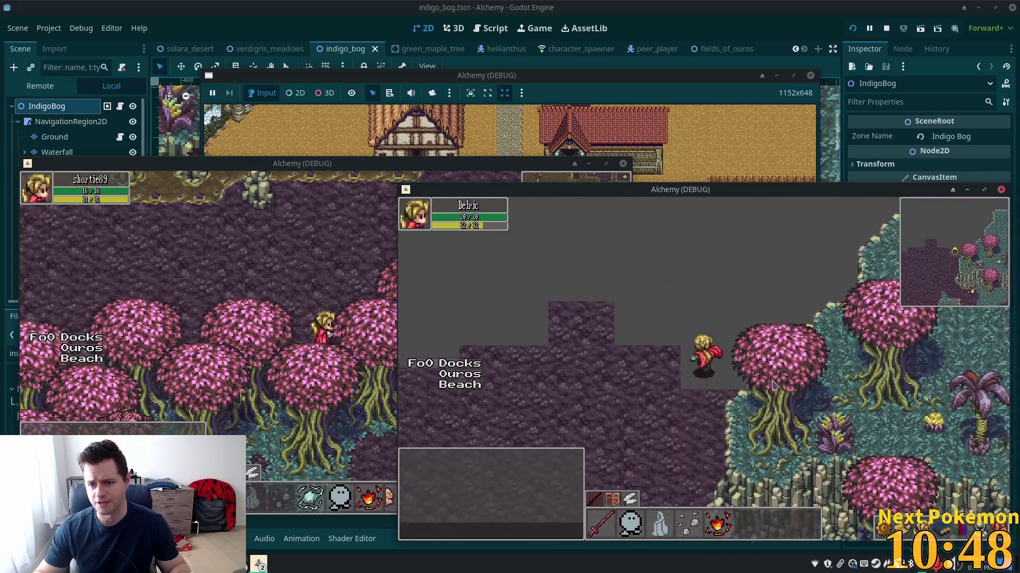
{"action": "key", "text": "w"}
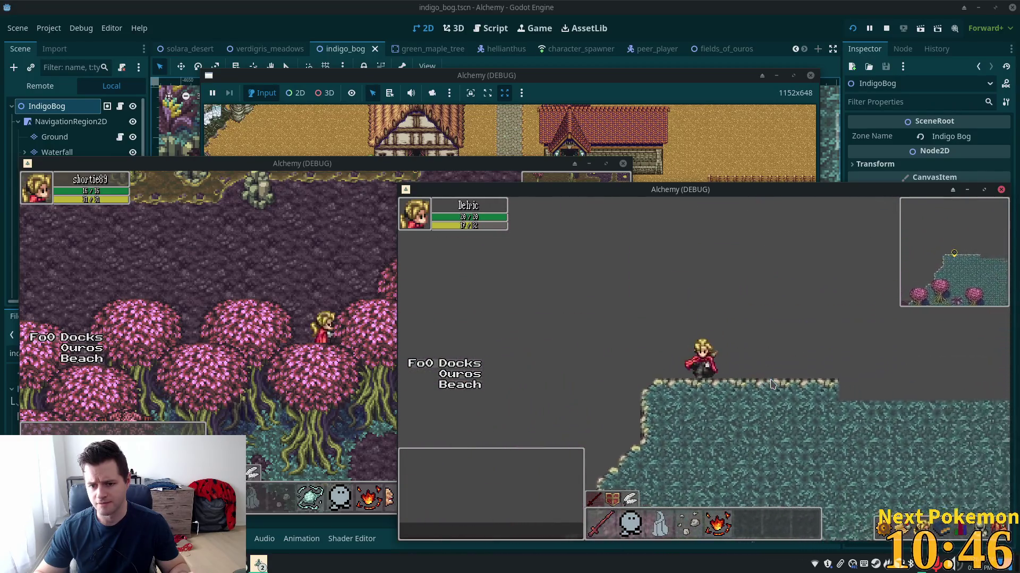
{"action": "key", "text": "s"}
{"action": "key", "text": "a"}
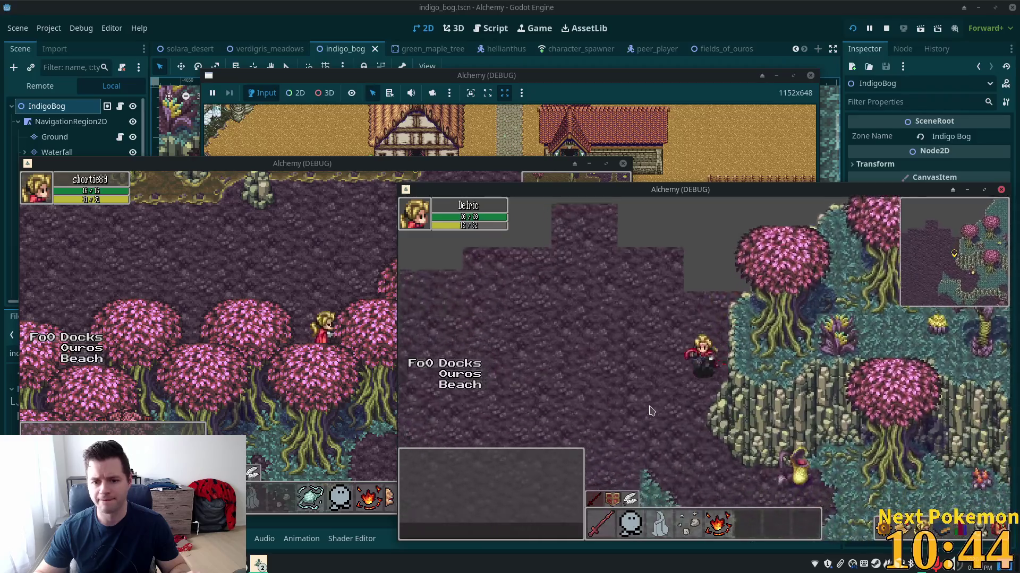
{"action": "key", "text": "s"}
{"action": "key", "text": "d"}
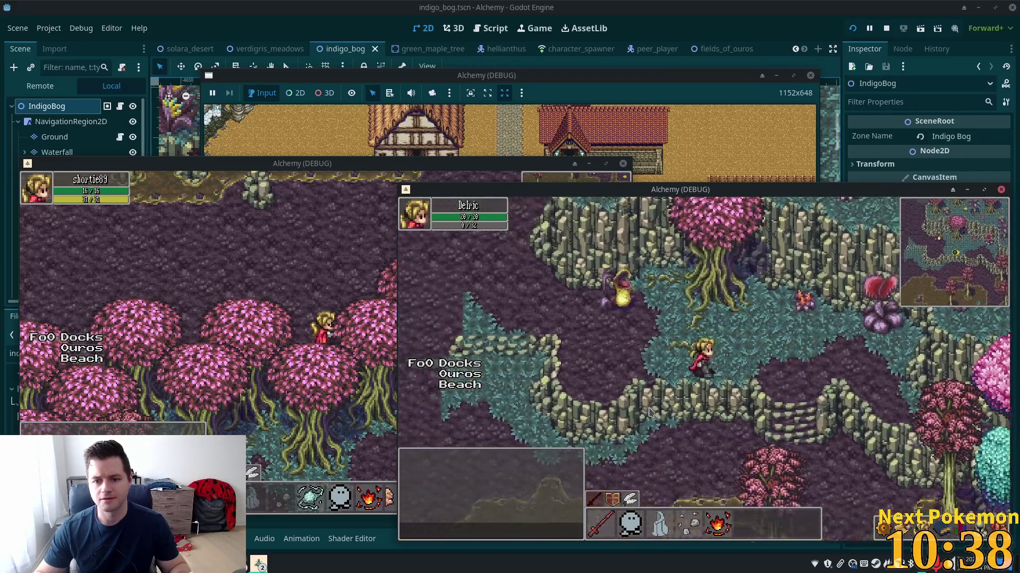
- Walk the player down off the ledge and left through the lily ponds
{"action": "key", "text": "s"}
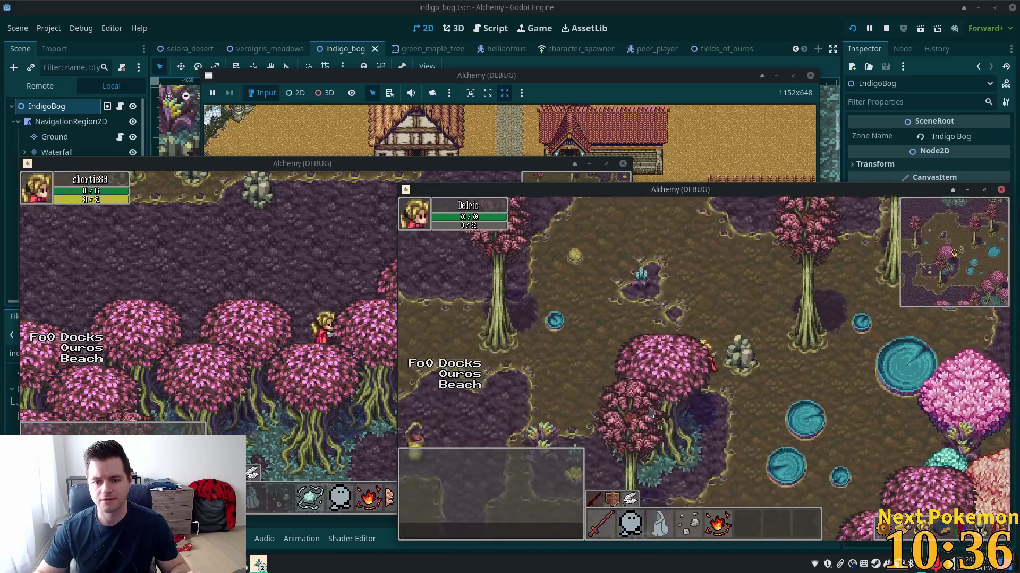
{"action": "key", "text": "s"}
{"action": "key", "text": "a"}
{"action": "key", "text": "s"}
{"action": "key", "text": "a"}
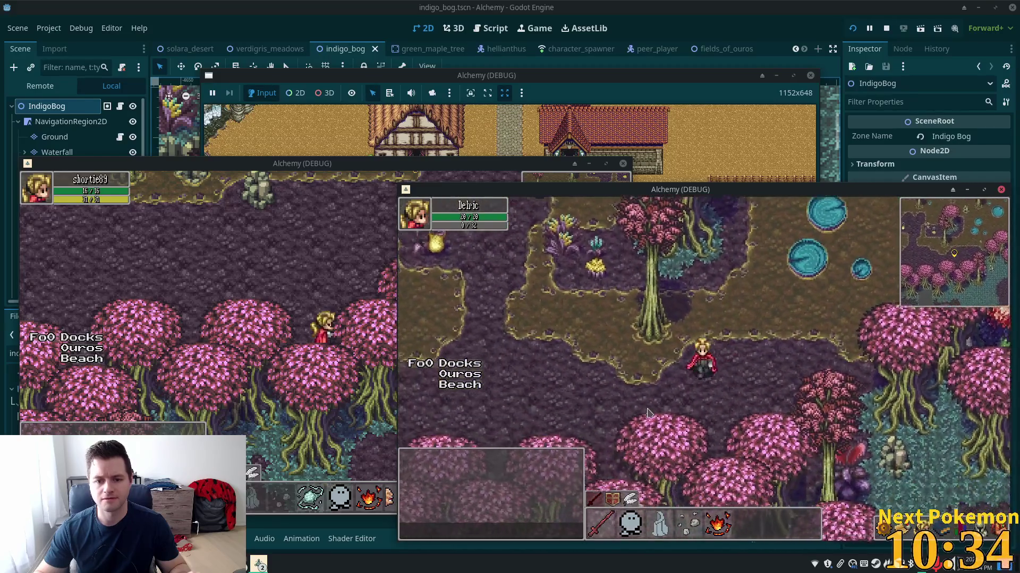
{"action": "key", "text": "w"}
{"action": "key", "text": "a"}
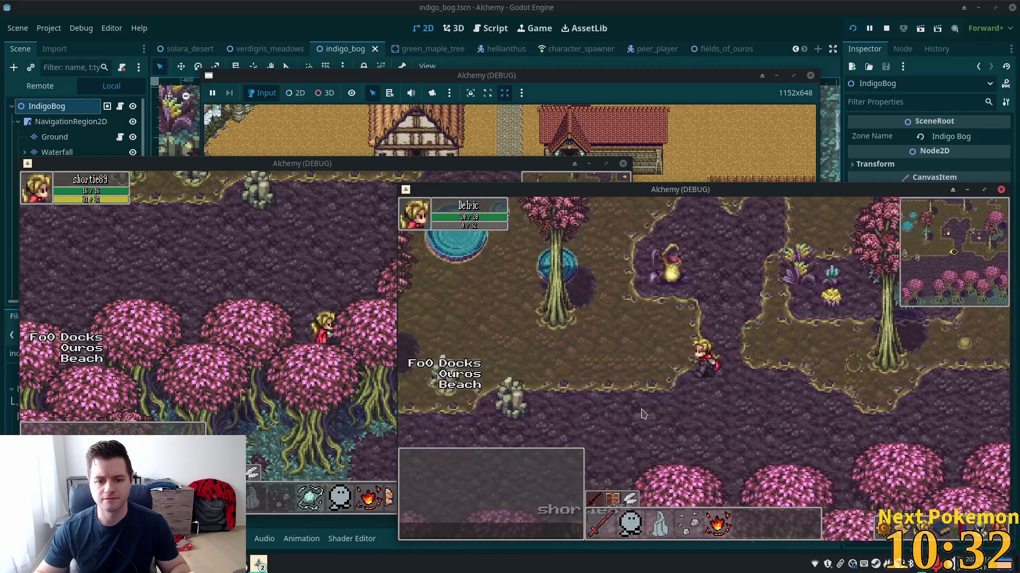
{"action": "key", "text": "a"}
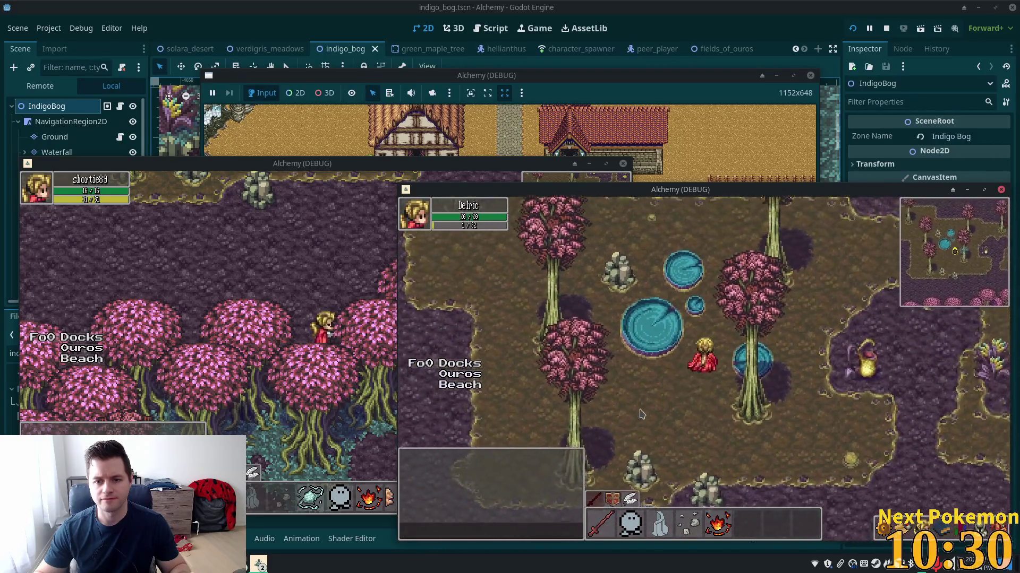
{"action": "key", "text": "w"}
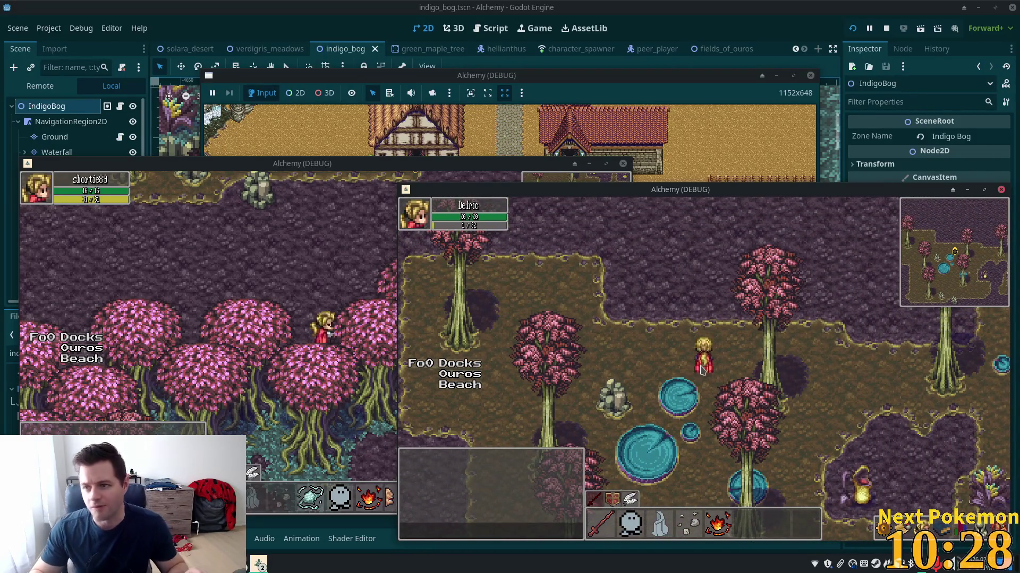